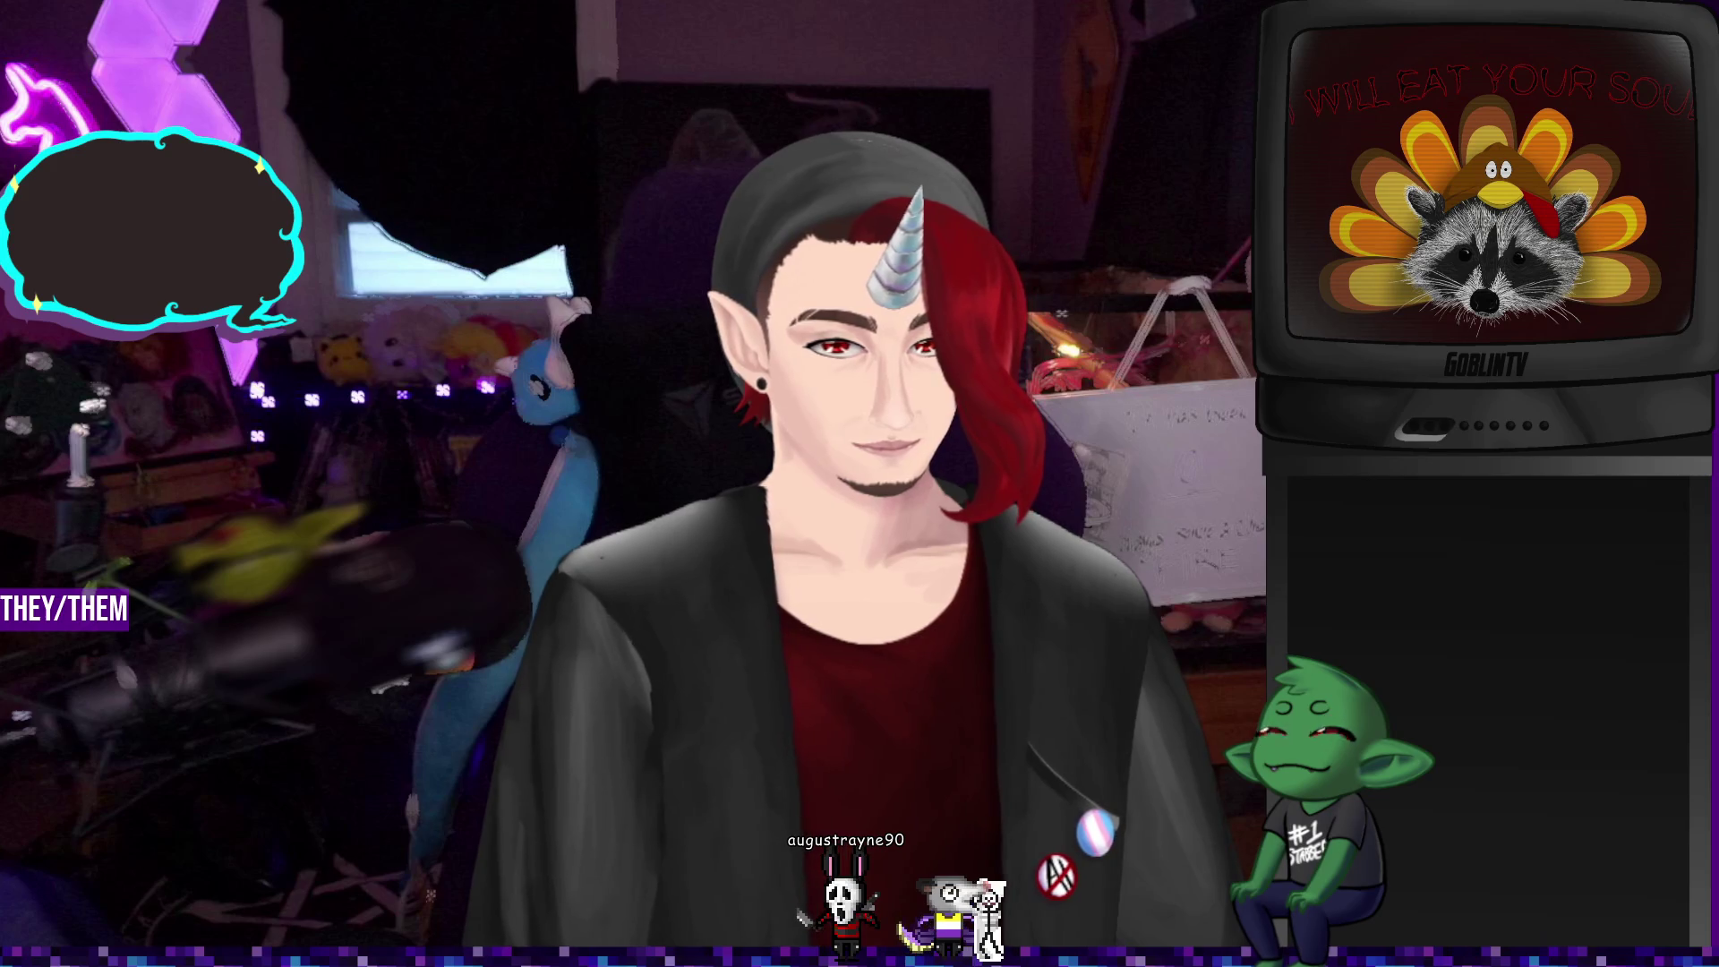
Launch the drawing-hand overlay app from the Start menu's pinned apps
{"action": "key", "text": "super"}
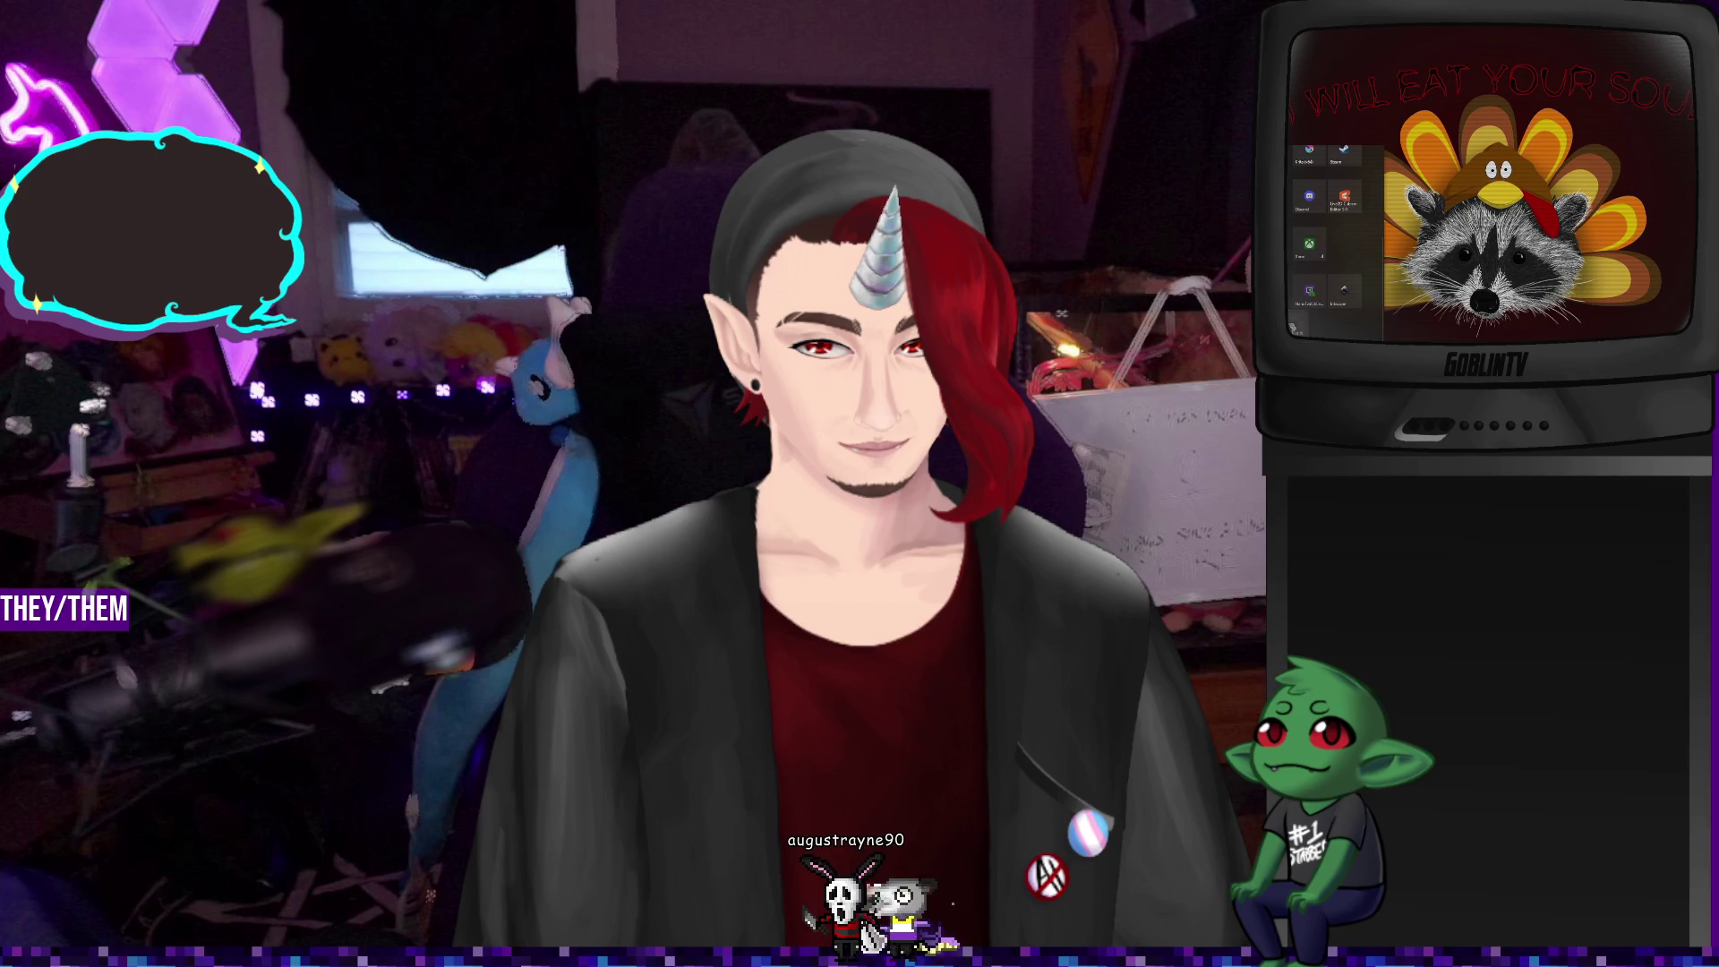
{"action": "scroll", "coordinate": [1352, 303], "scroll_direction": "up", "scroll_amount": 2}
{"action": "left_click", "coordinate": [1344, 234]}
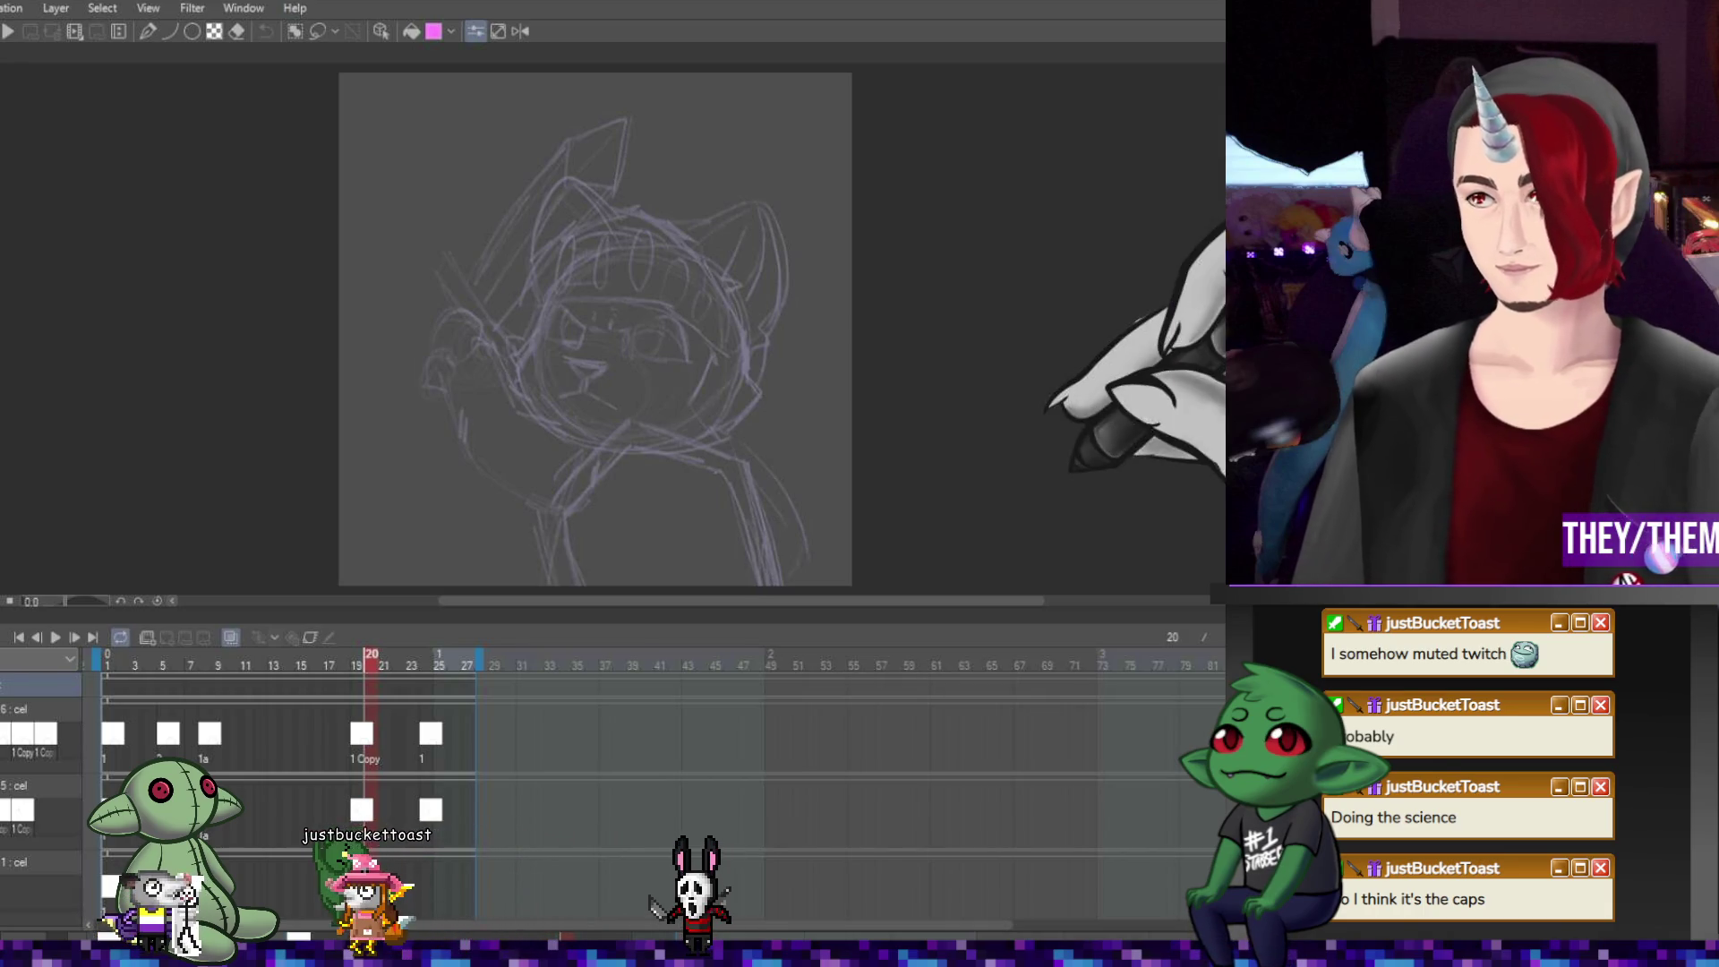
Play the hooded cat animation to preview the sword swing
{"action": "left_click", "coordinate": [59, 636]}
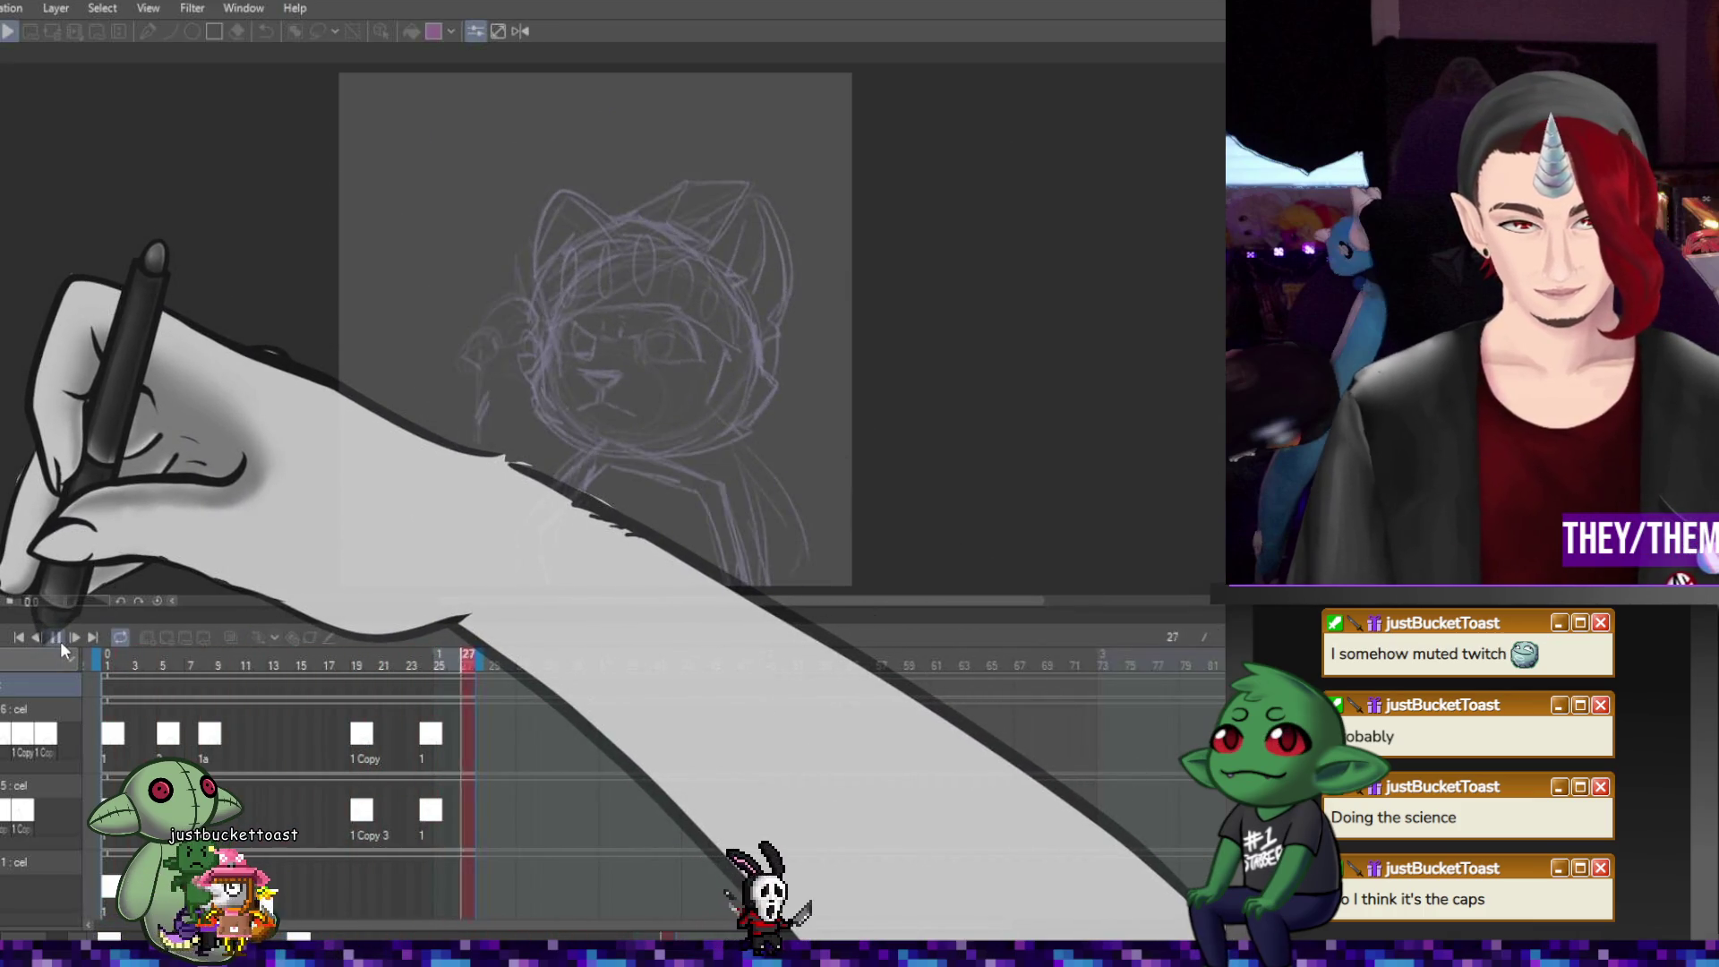
Move the last cels on layers 6 and 5 from frame 25 to frame 23 and replay the animation
{"action": "left_click", "coordinate": [59, 635]}
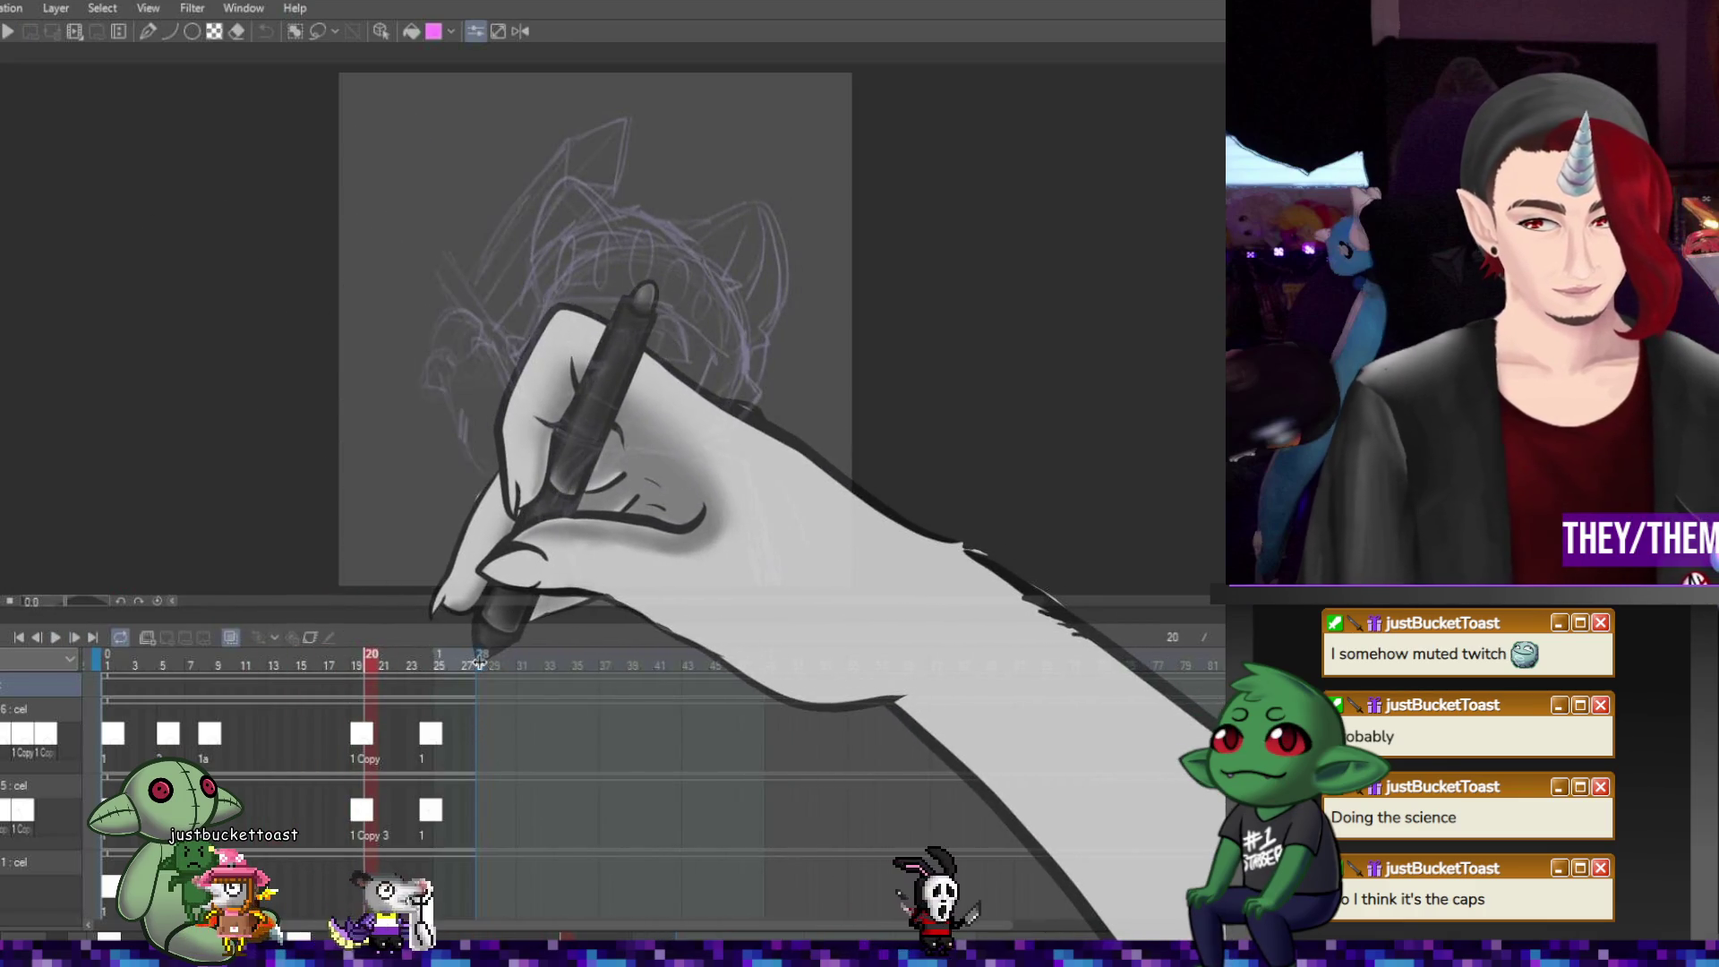
{"action": "left_click", "coordinate": [54, 640]}
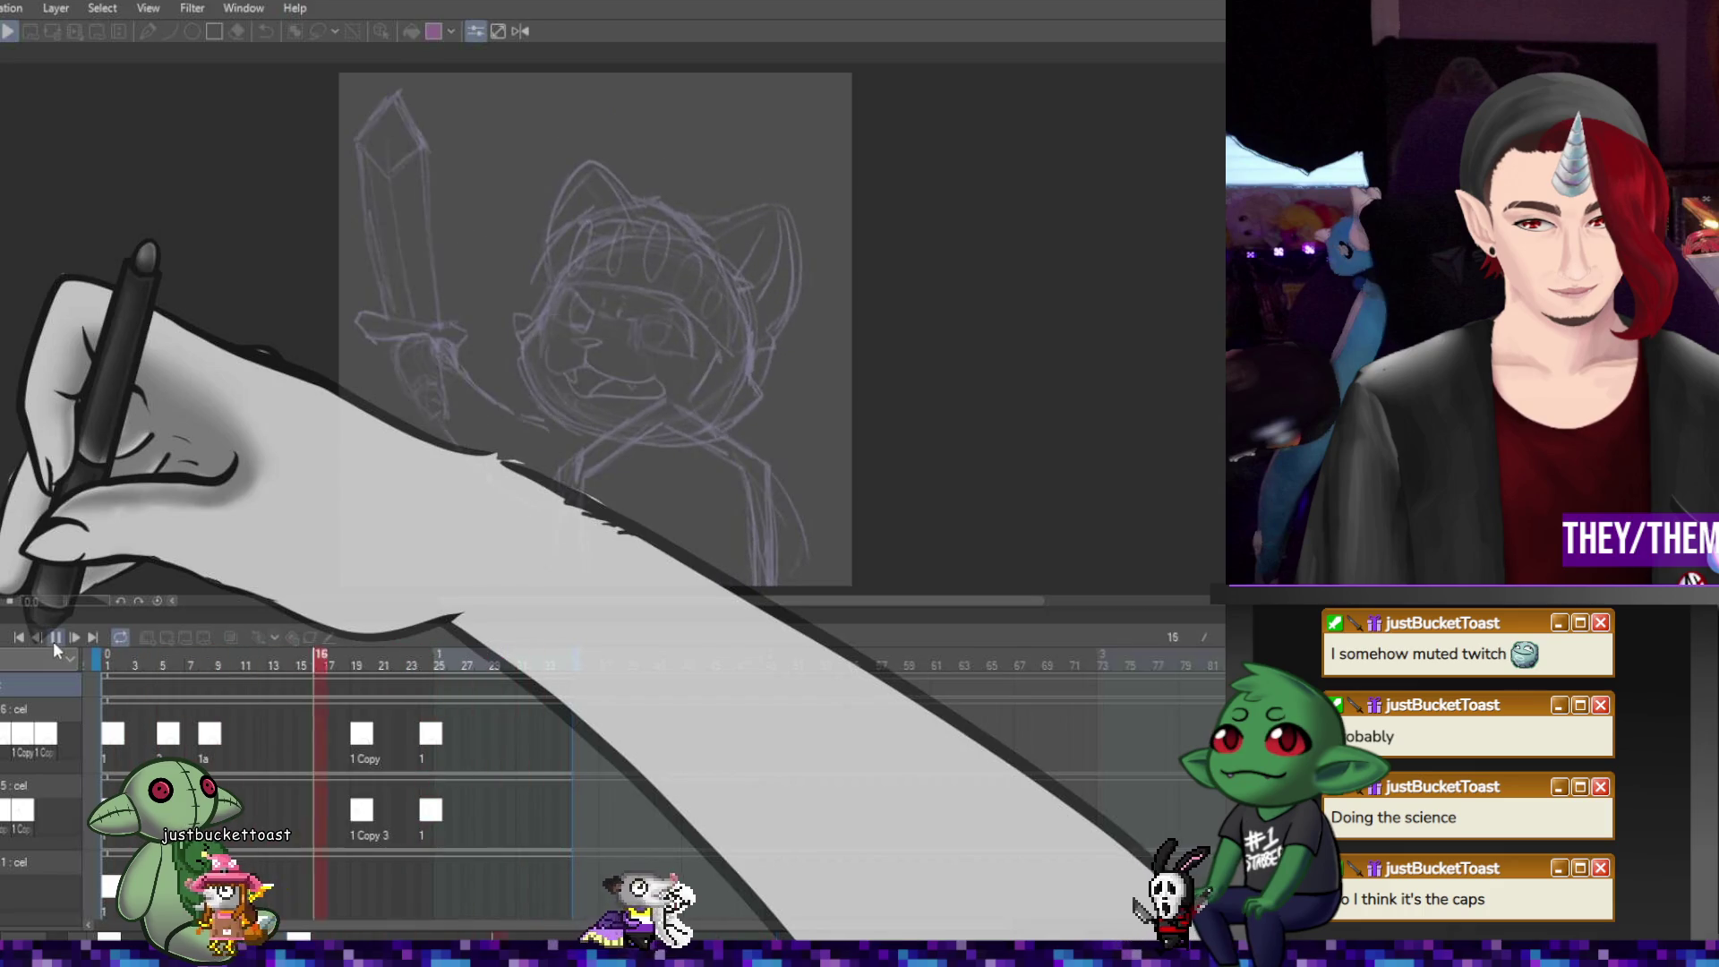
{"action": "left_click", "coordinate": [56, 638]}
{"action": "left_click", "coordinate": [405, 734]}
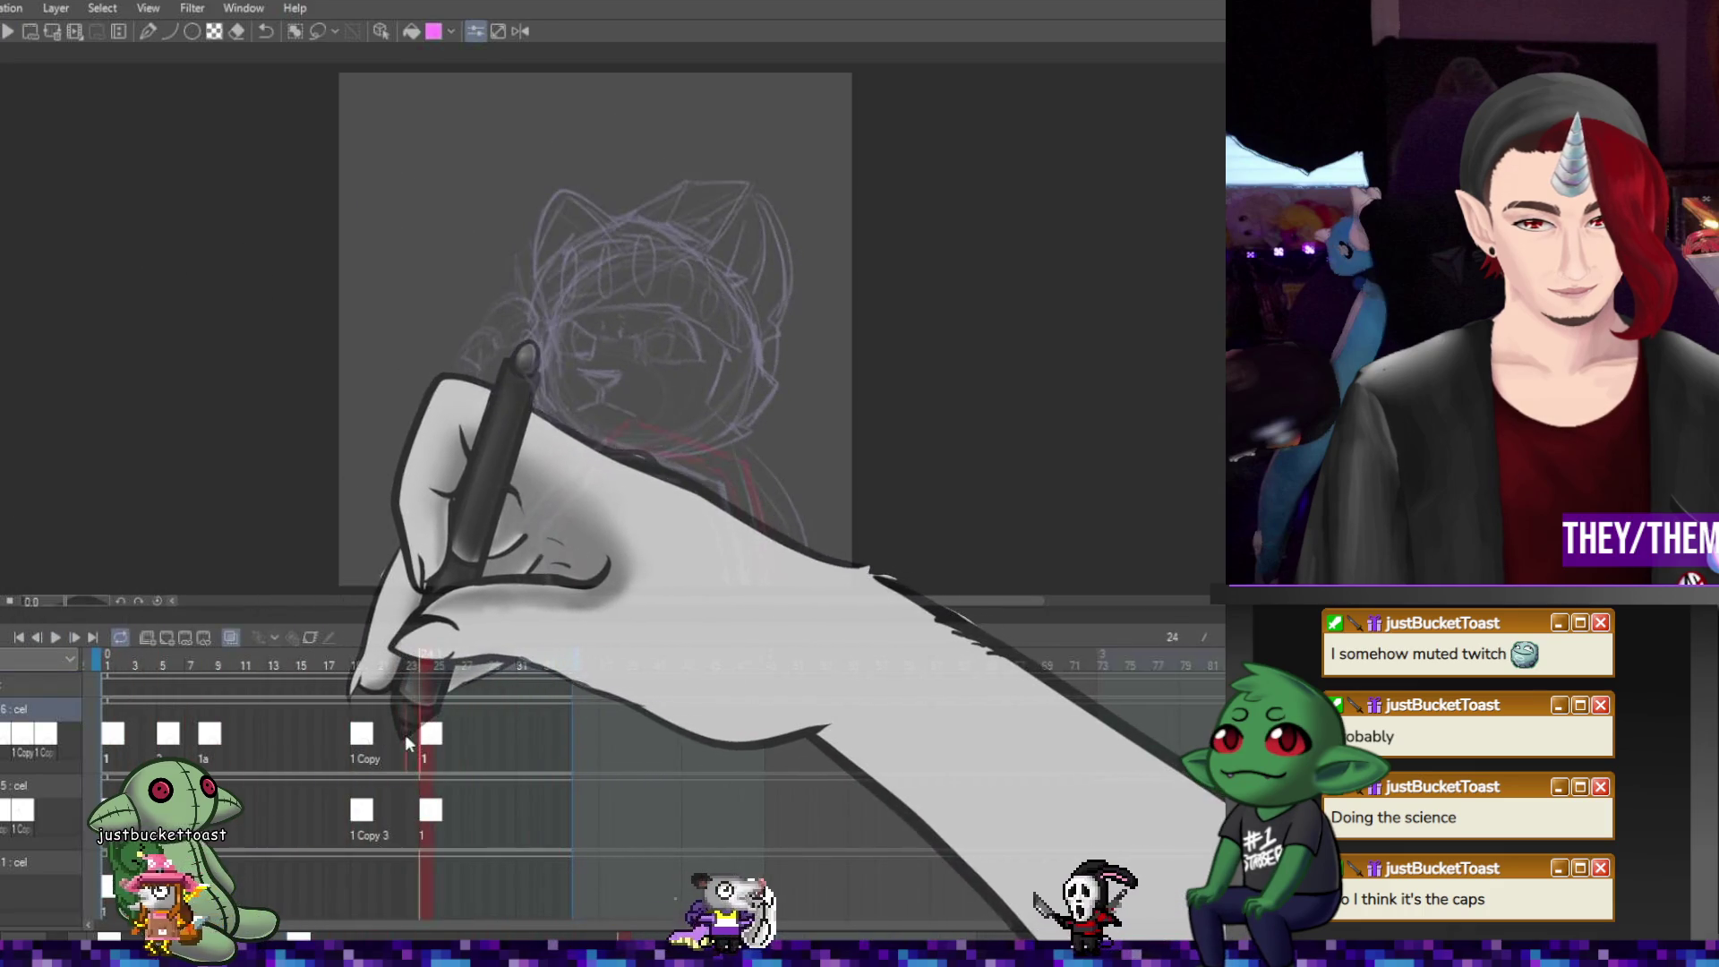
{"action": "left_click_drag", "start_coordinate": [431, 811], "coordinate": [394, 805]}
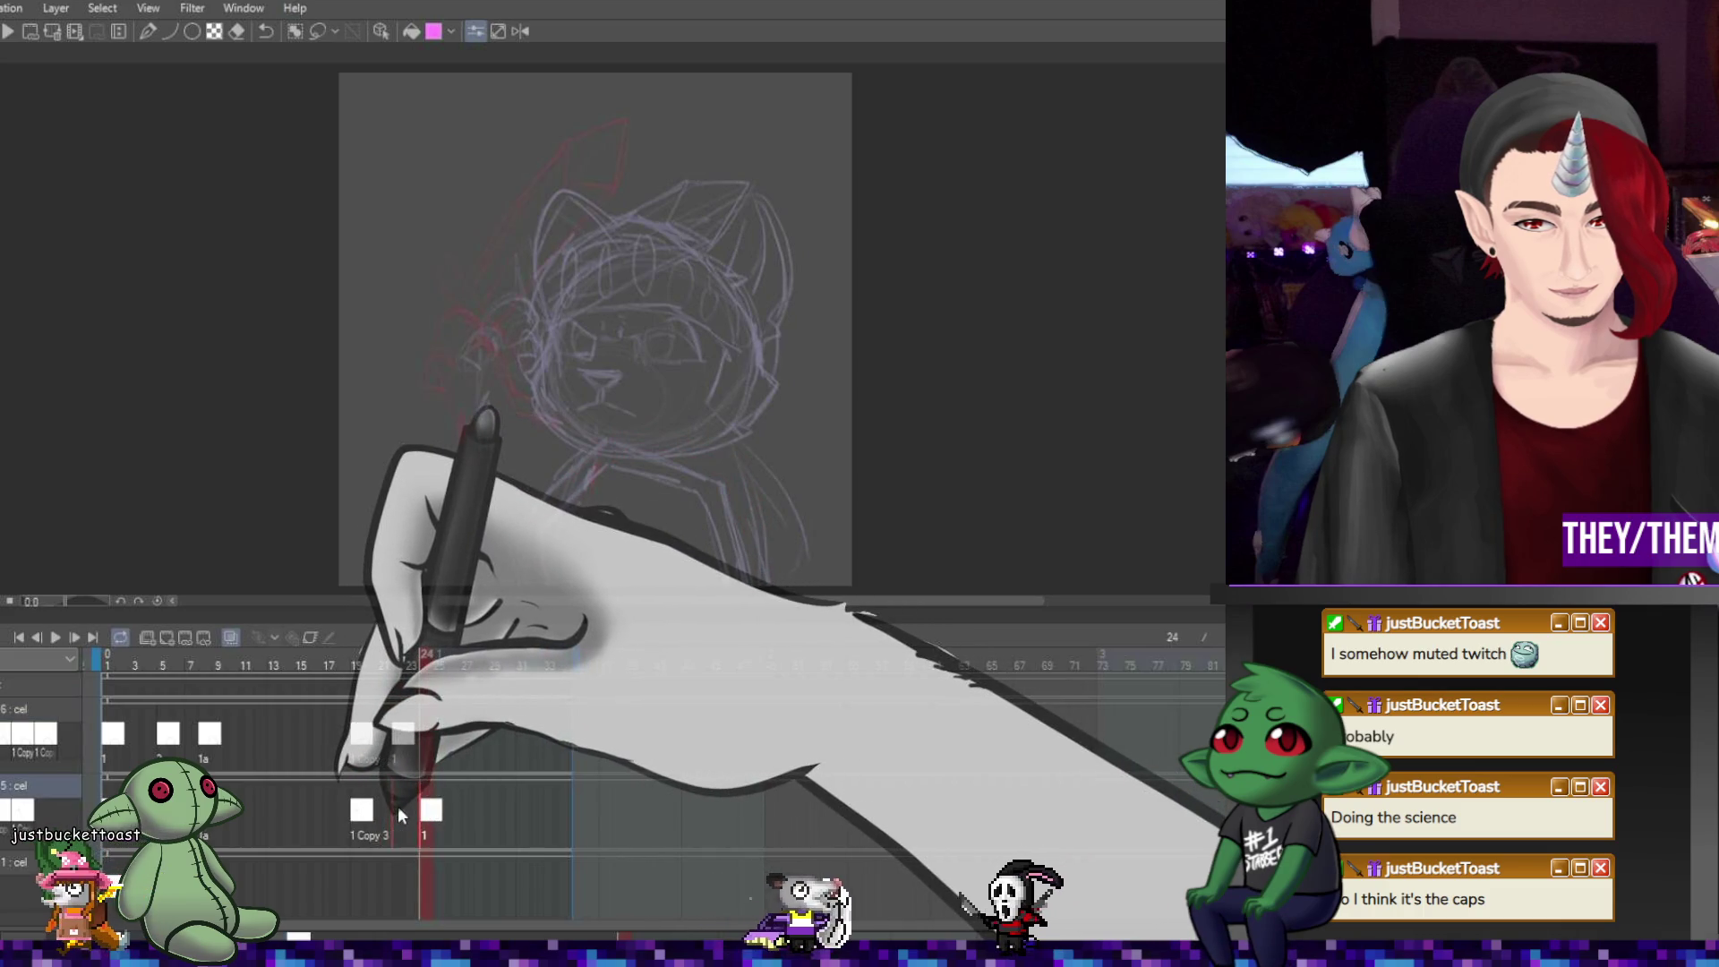
{"action": "left_click", "coordinate": [52, 639]}
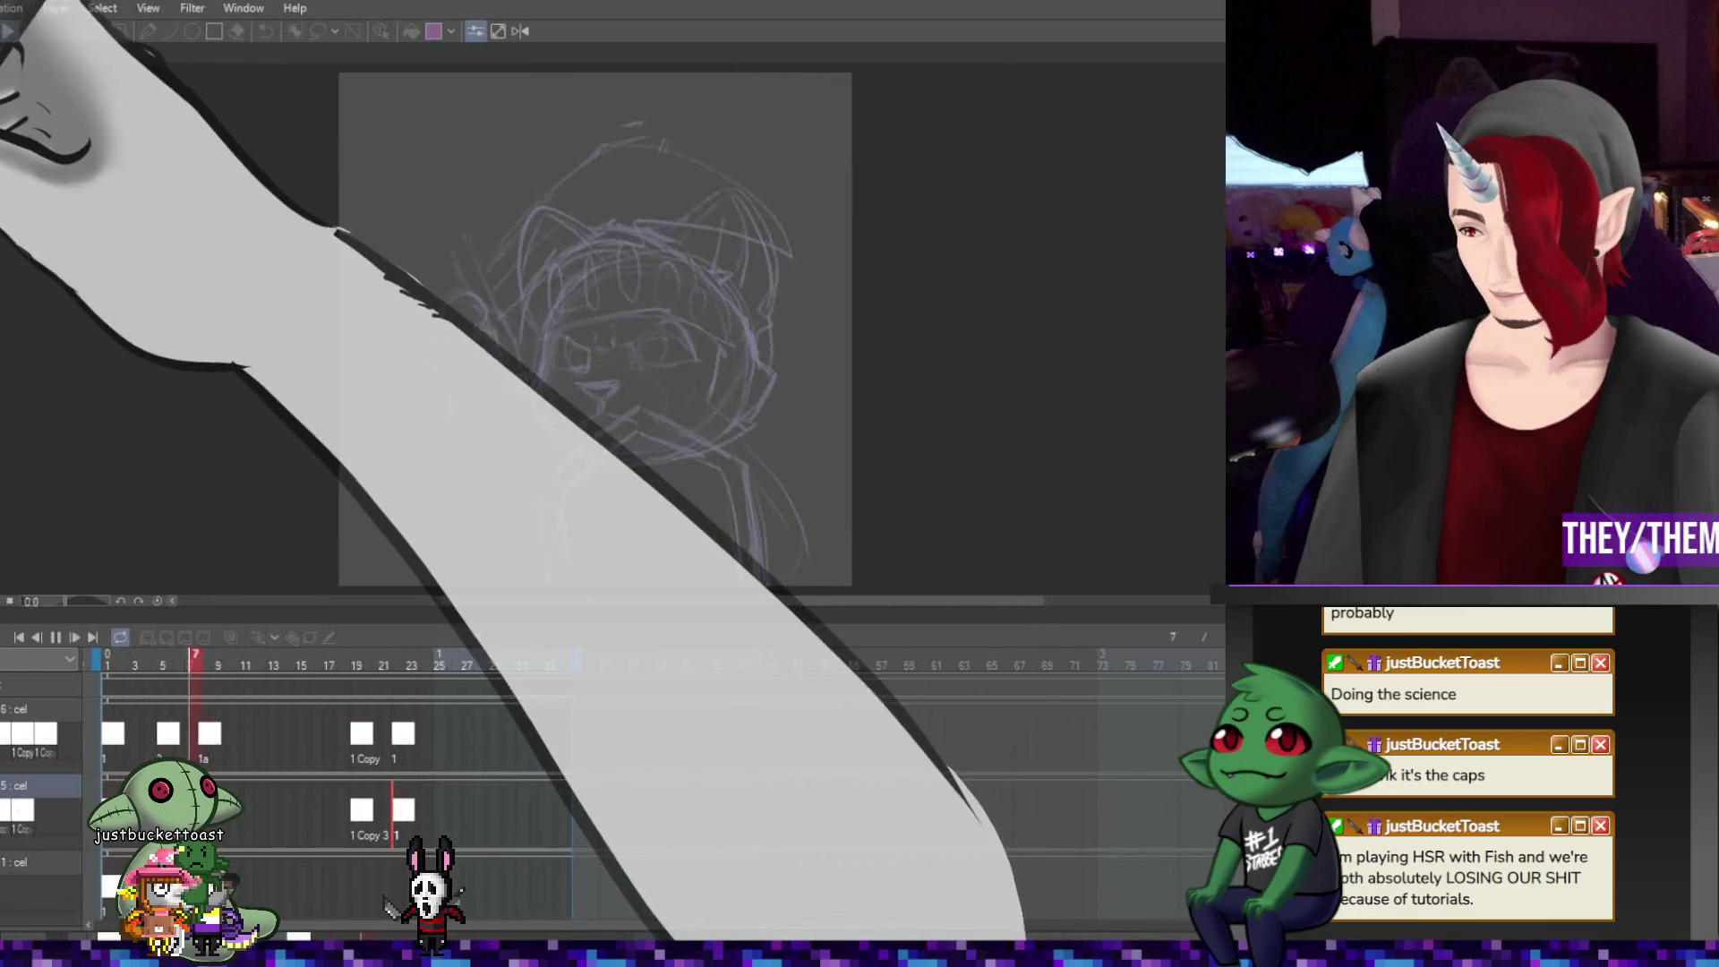
Stop playback on frame 16, switch to the Pen tool, and add an animation layer above layer 5
{"action": "key", "text": "space"}
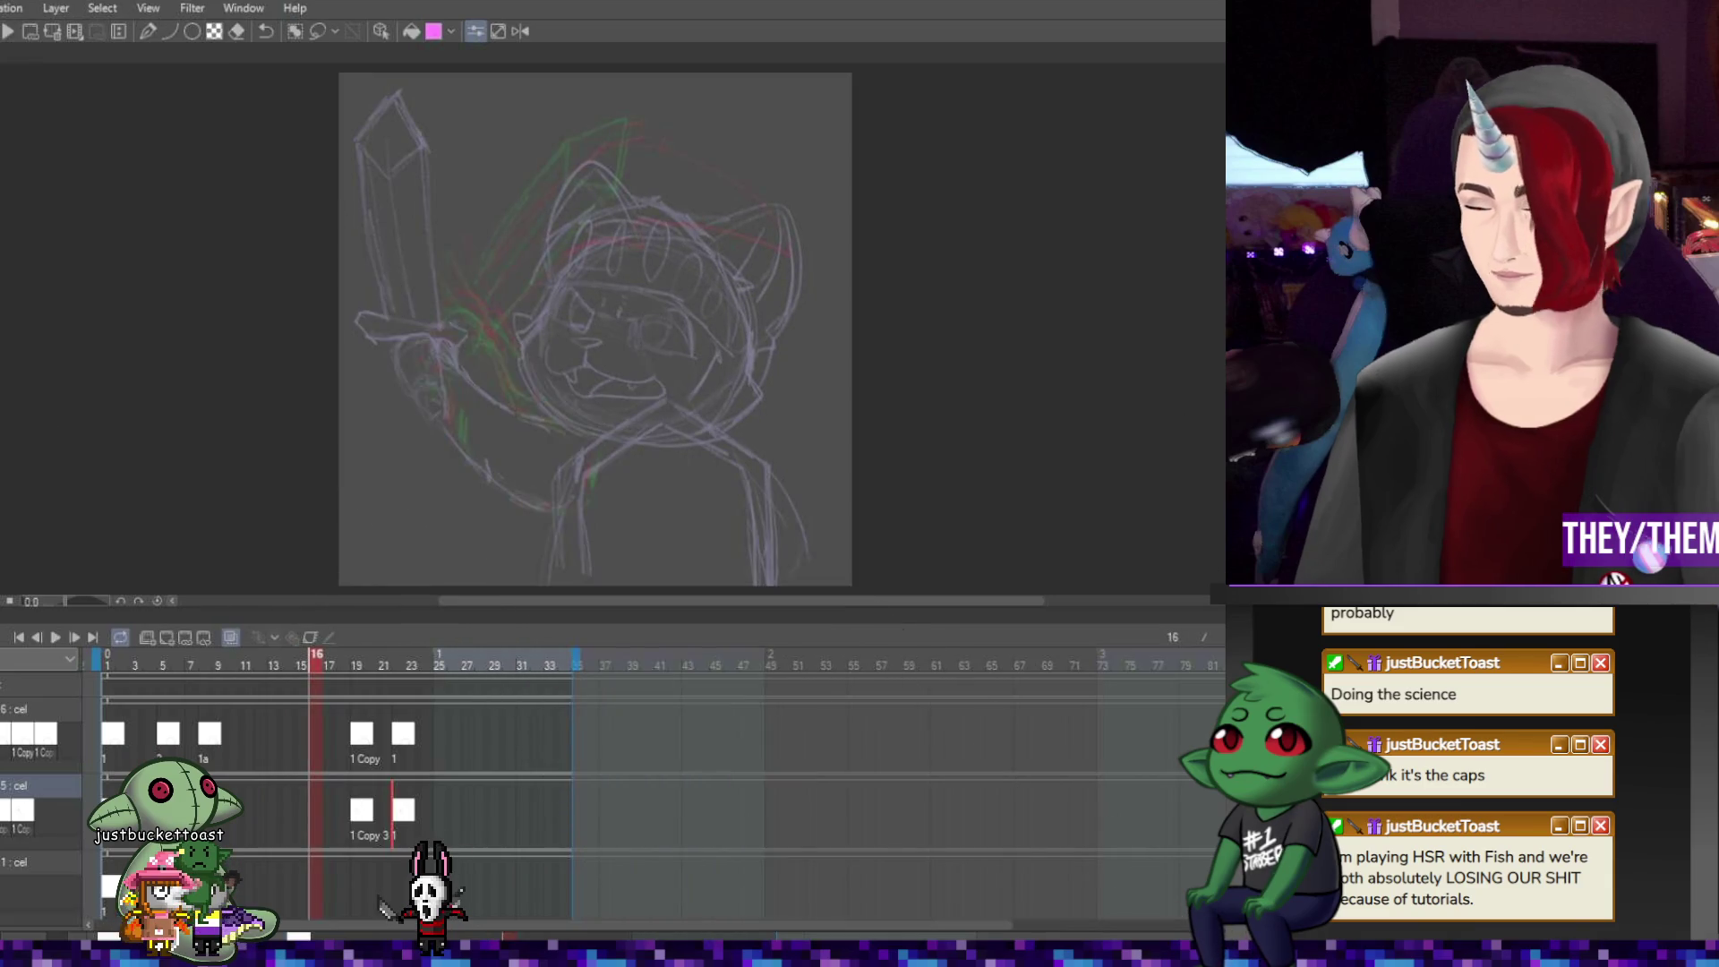
{"action": "key", "text": "p"}
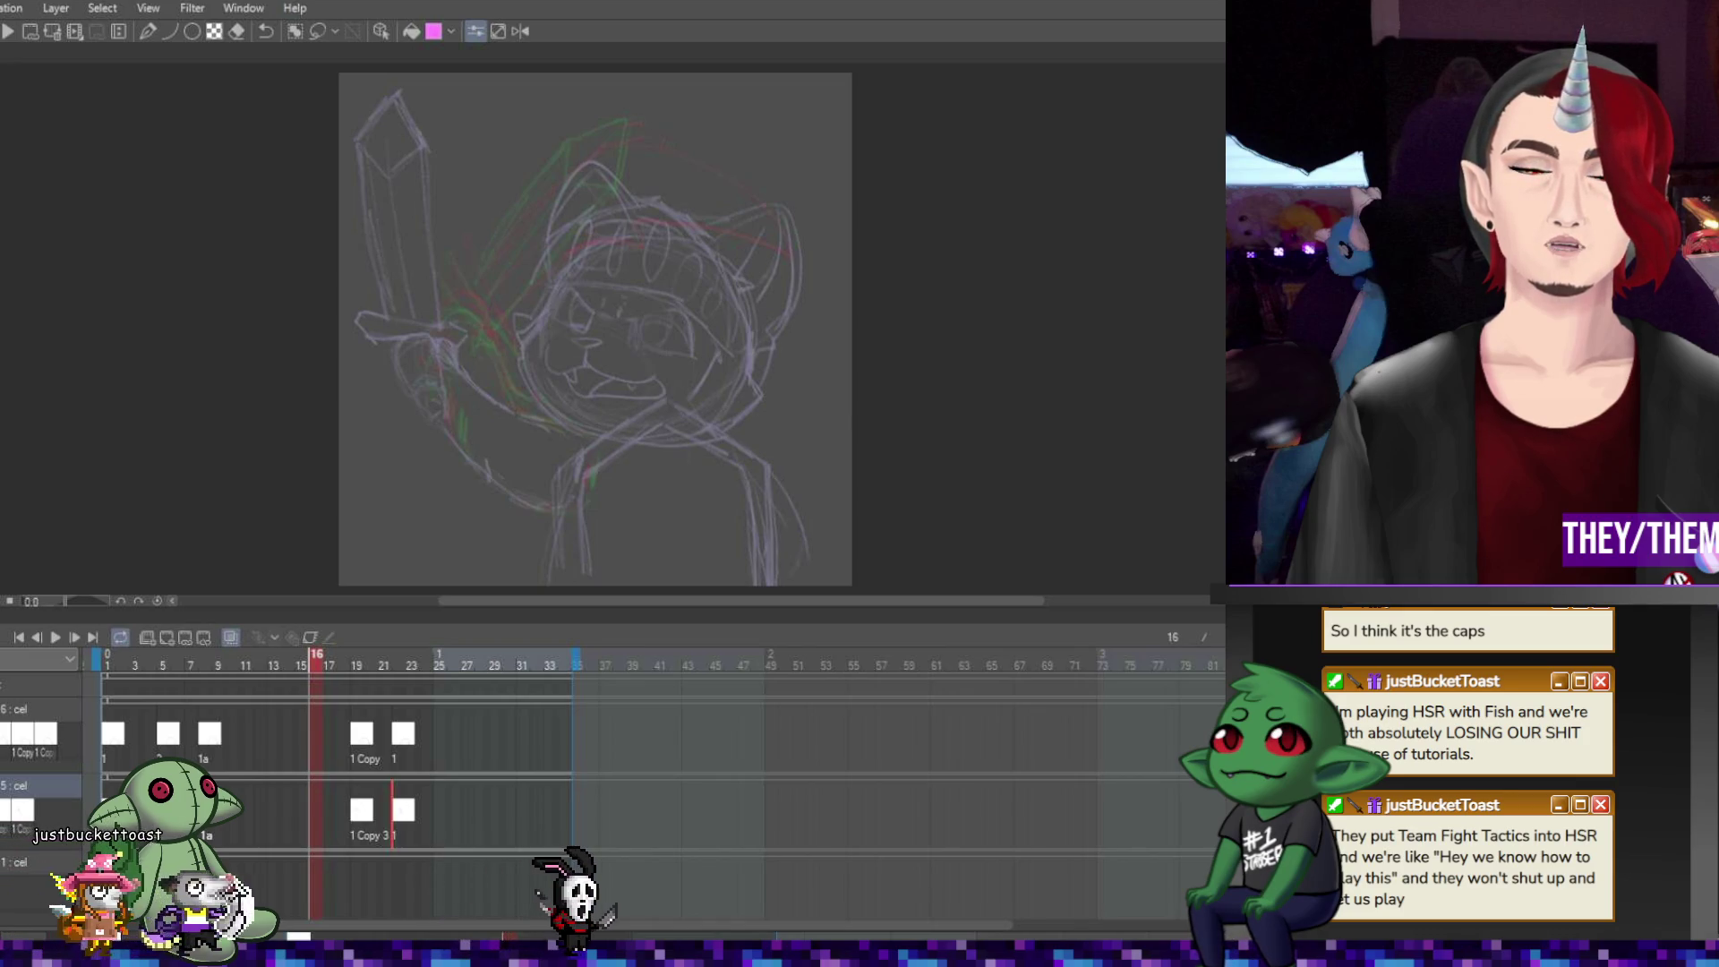
{"action": "left_click", "coordinate": [149, 636]}
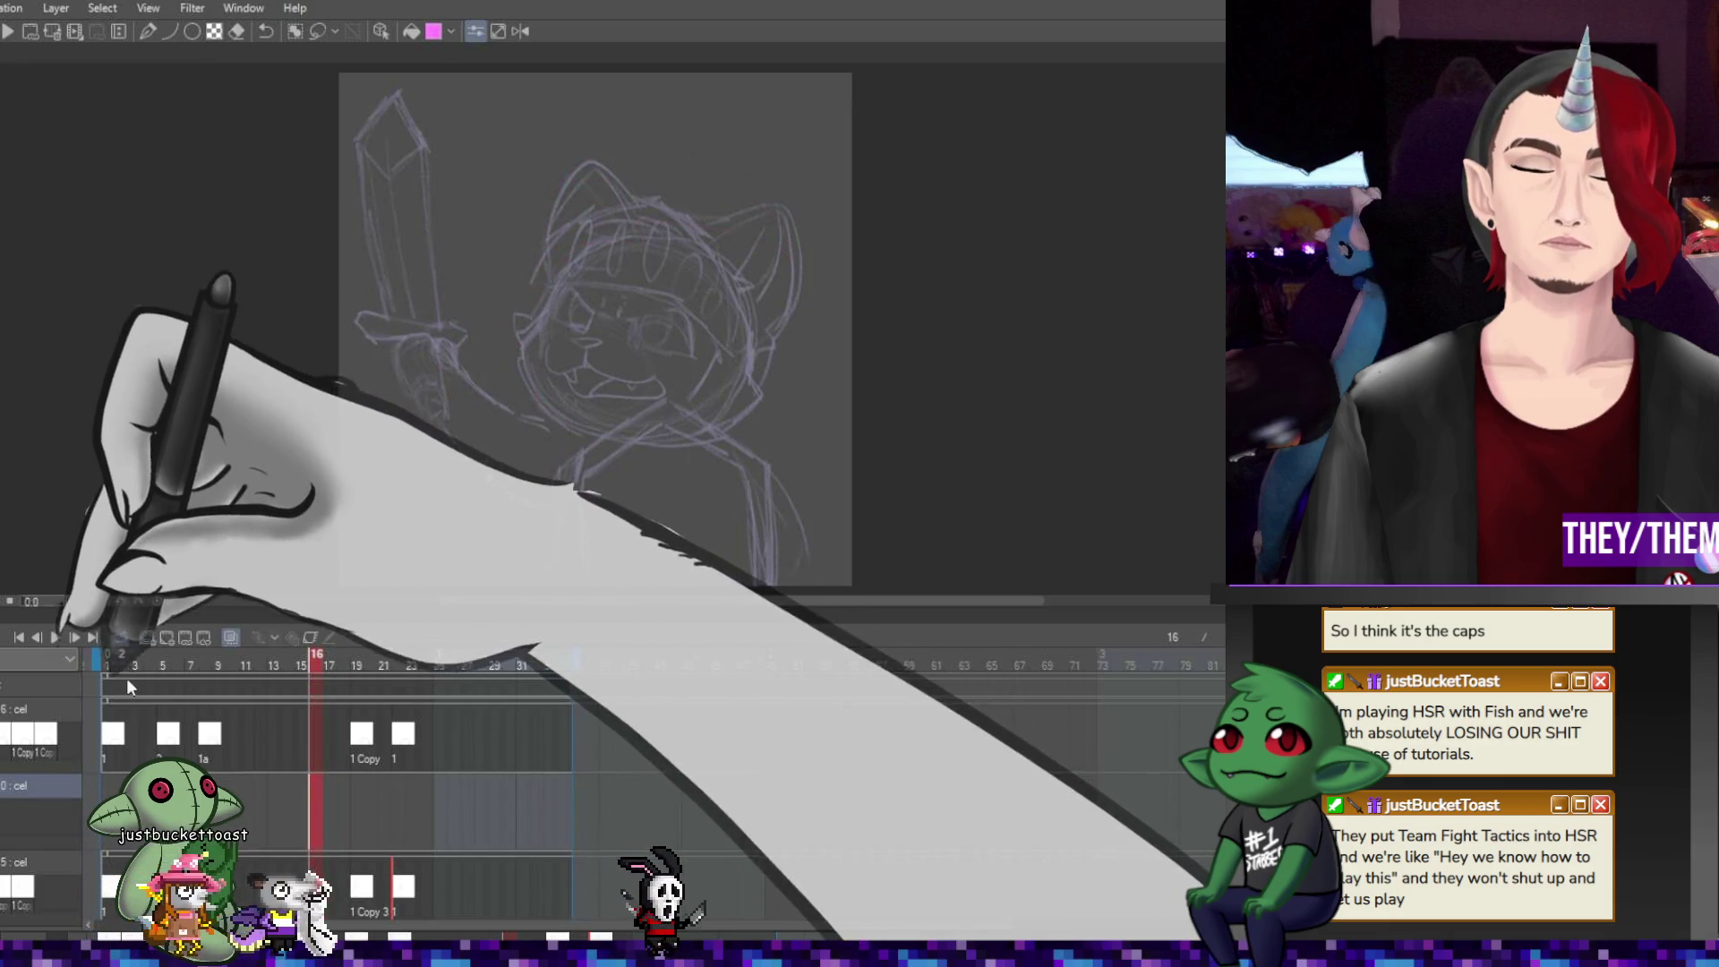
Try moving the new layer to the top and adding a cel at frame 1, undoing both
{"action": "left_click", "coordinate": [47, 689]}
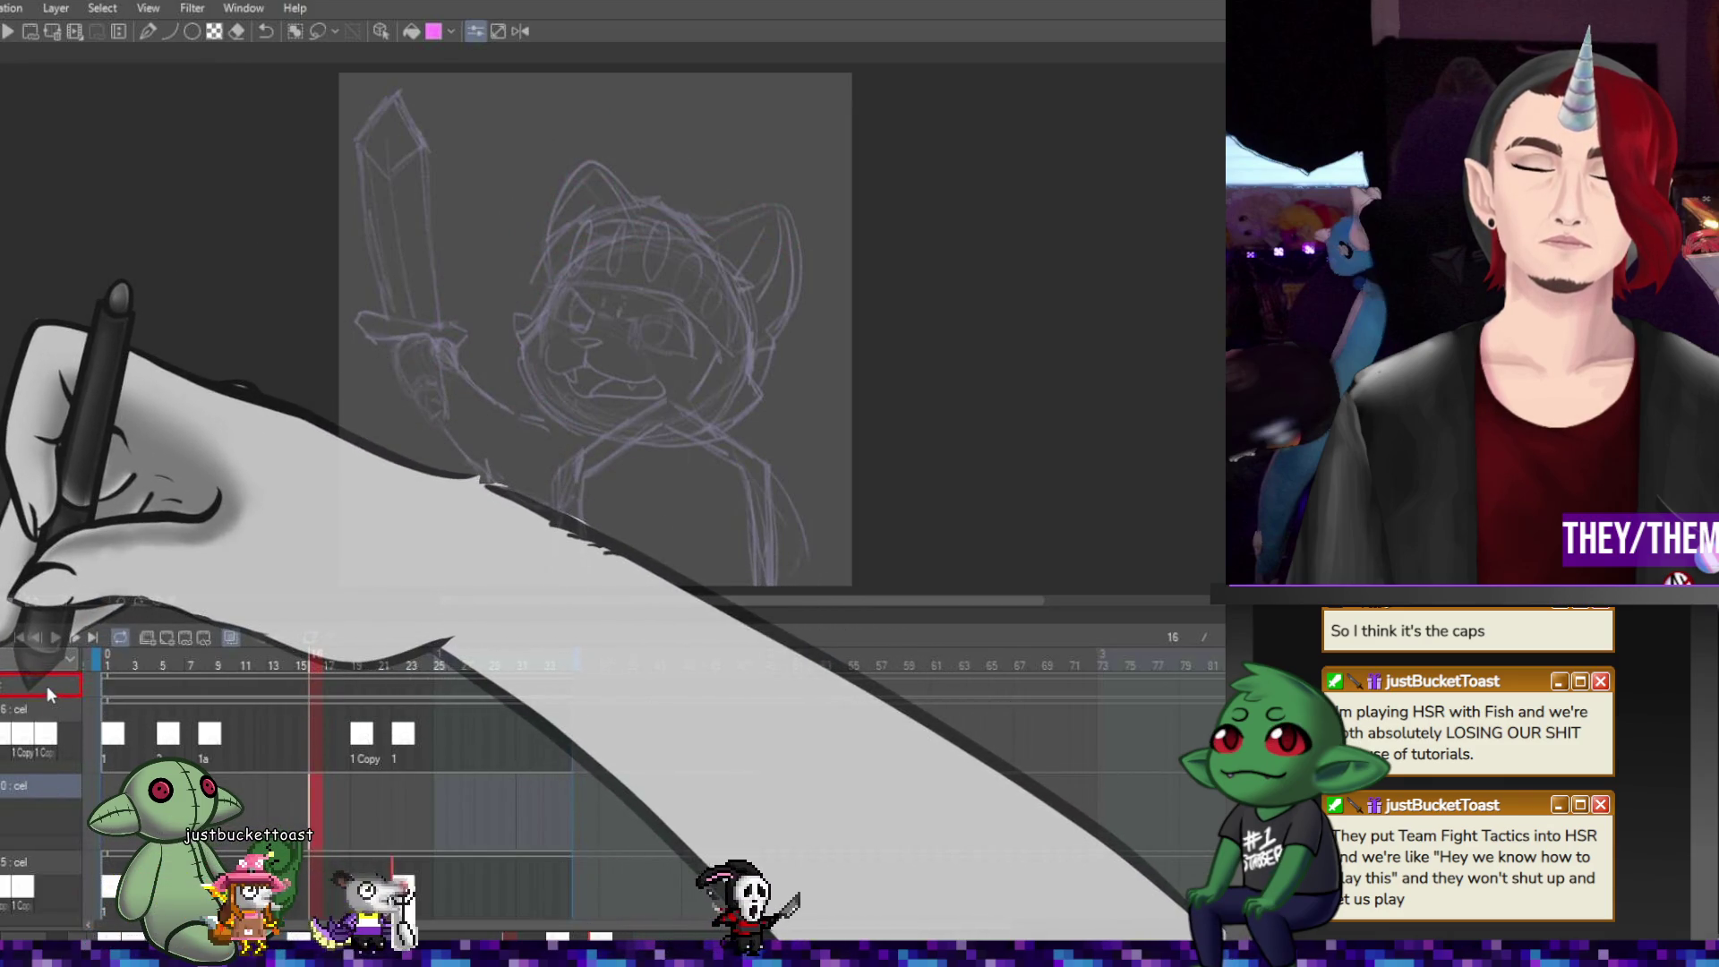
{"action": "left_click_drag", "start_coordinate": [46, 685], "coordinate": [50, 685]}
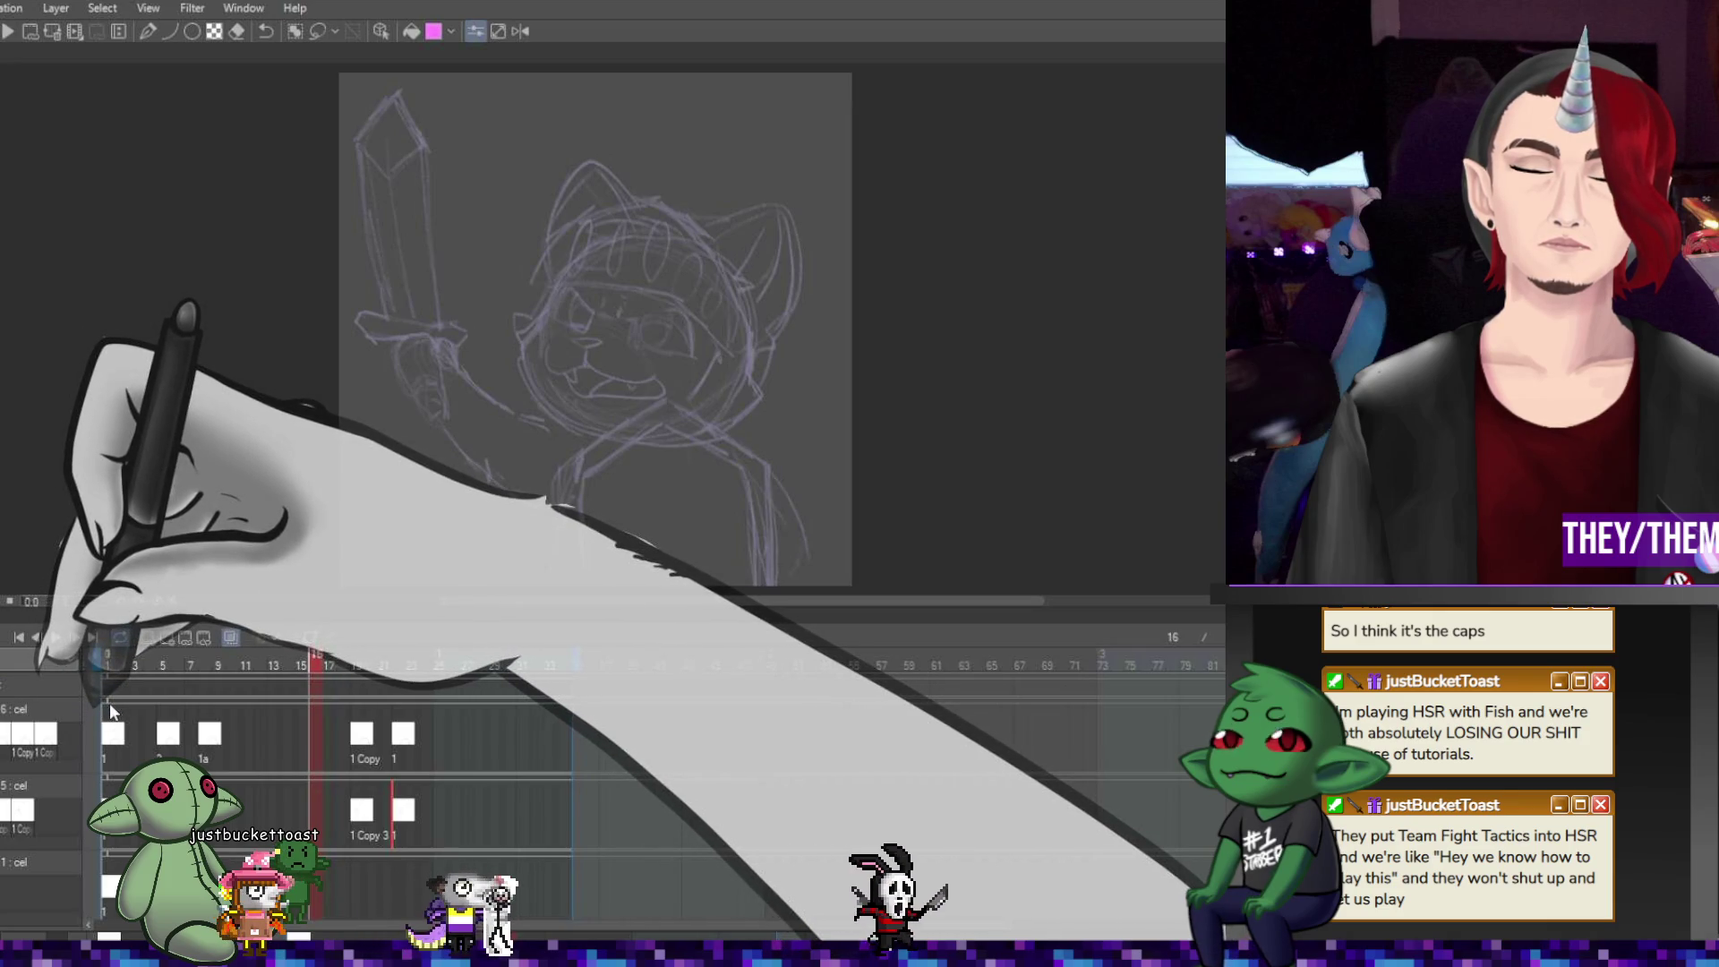
{"action": "key", "text": "ctrl+z"}
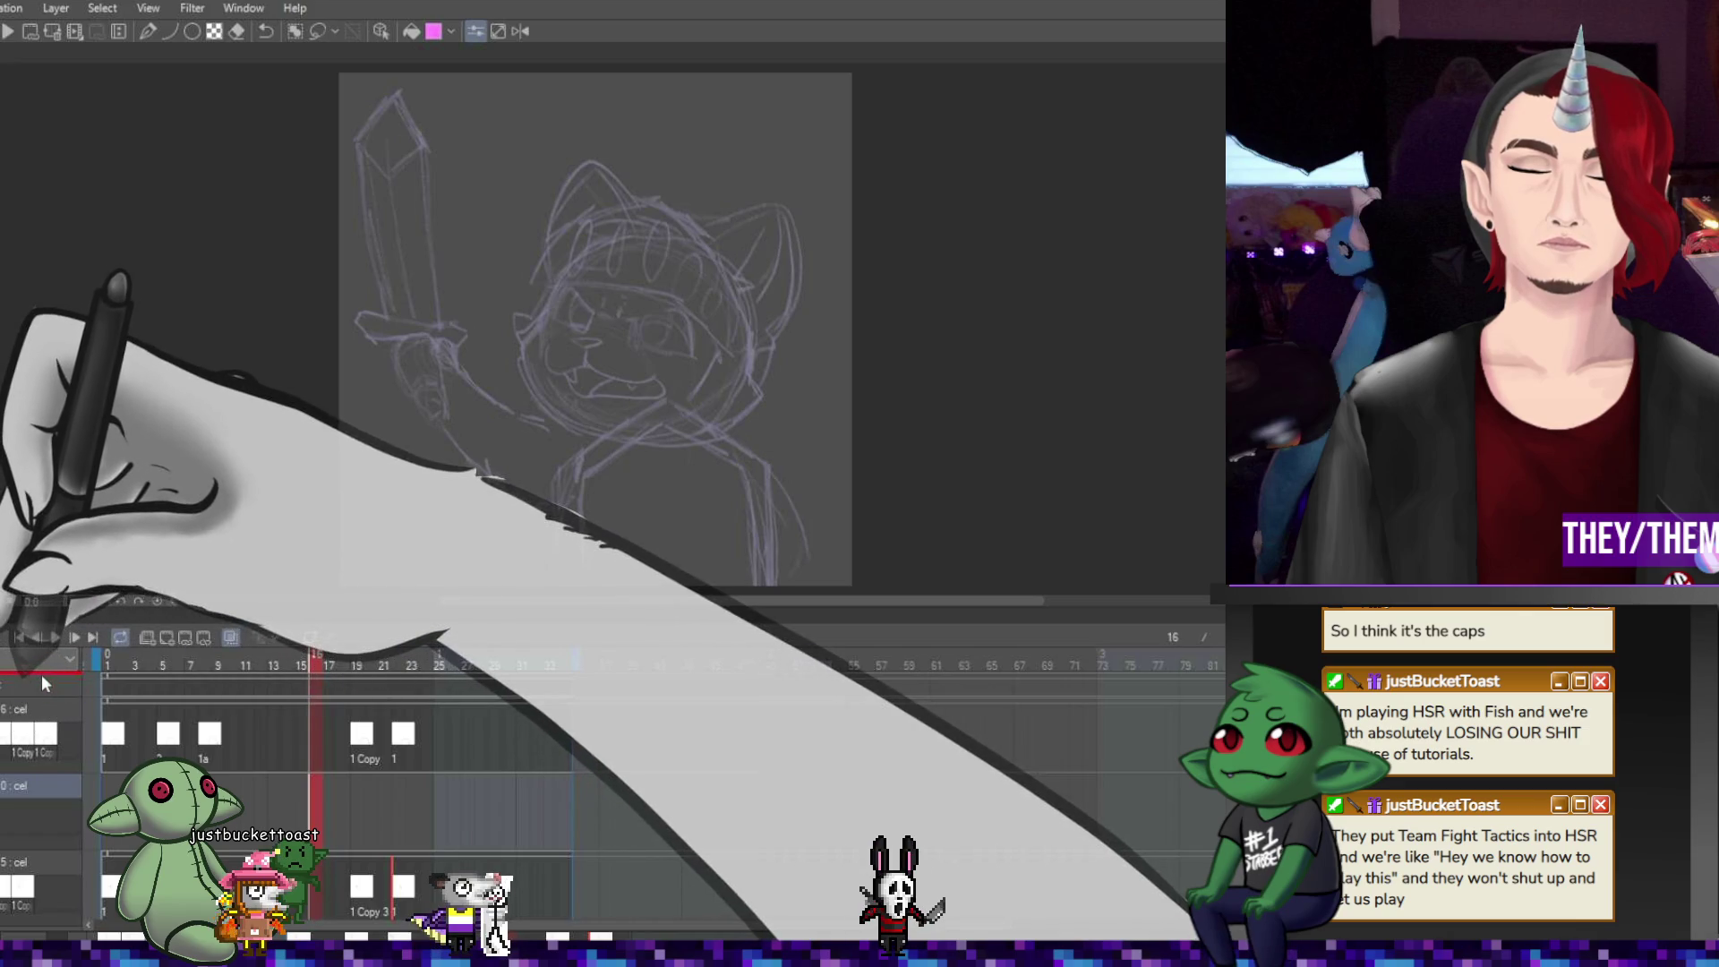
{"action": "left_click", "coordinate": [112, 687]}
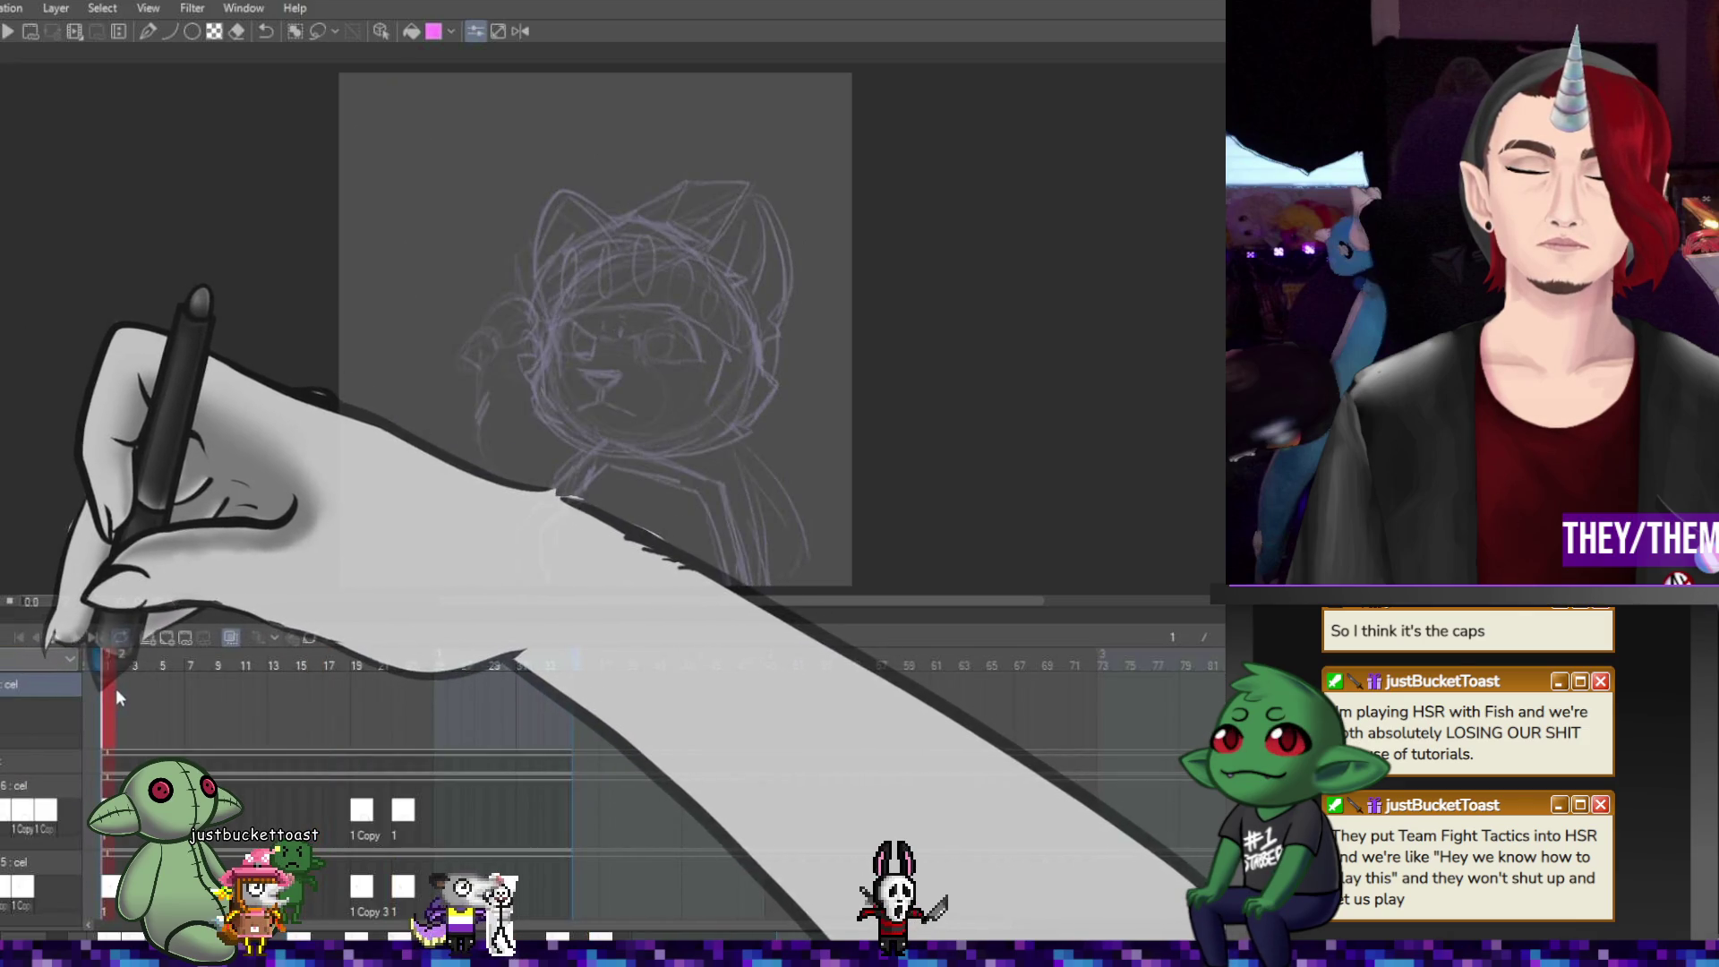
{"action": "left_click", "coordinate": [166, 637]}
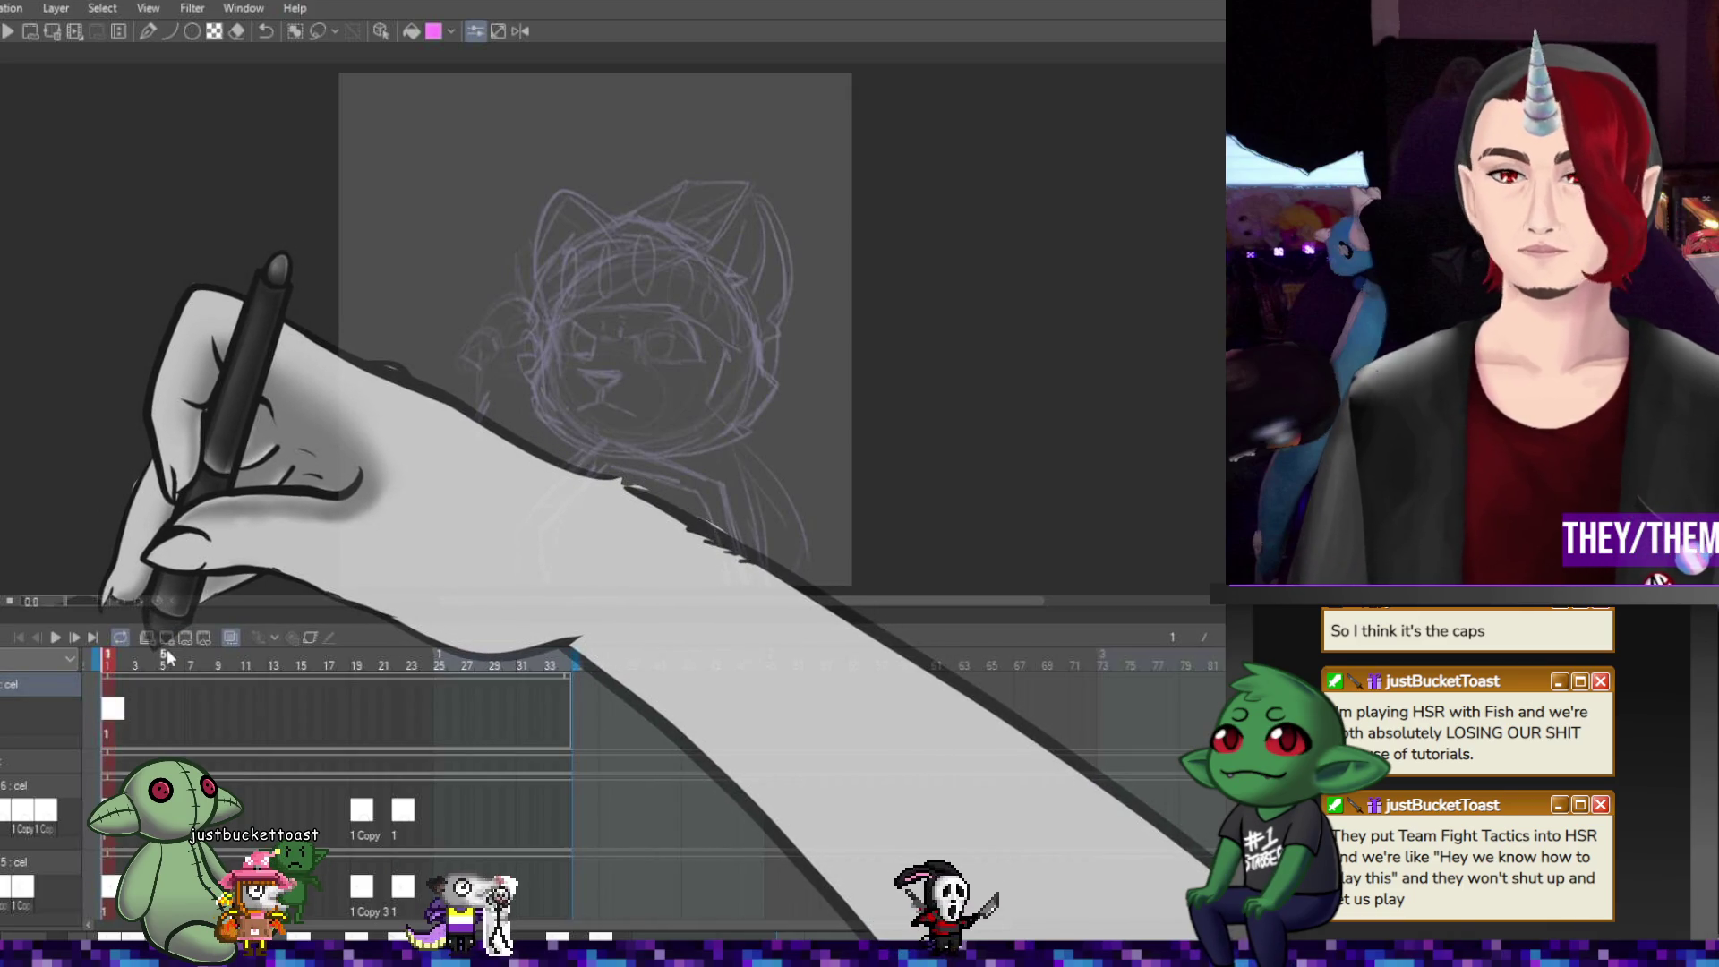
{"action": "key", "text": "ctrl+z"}
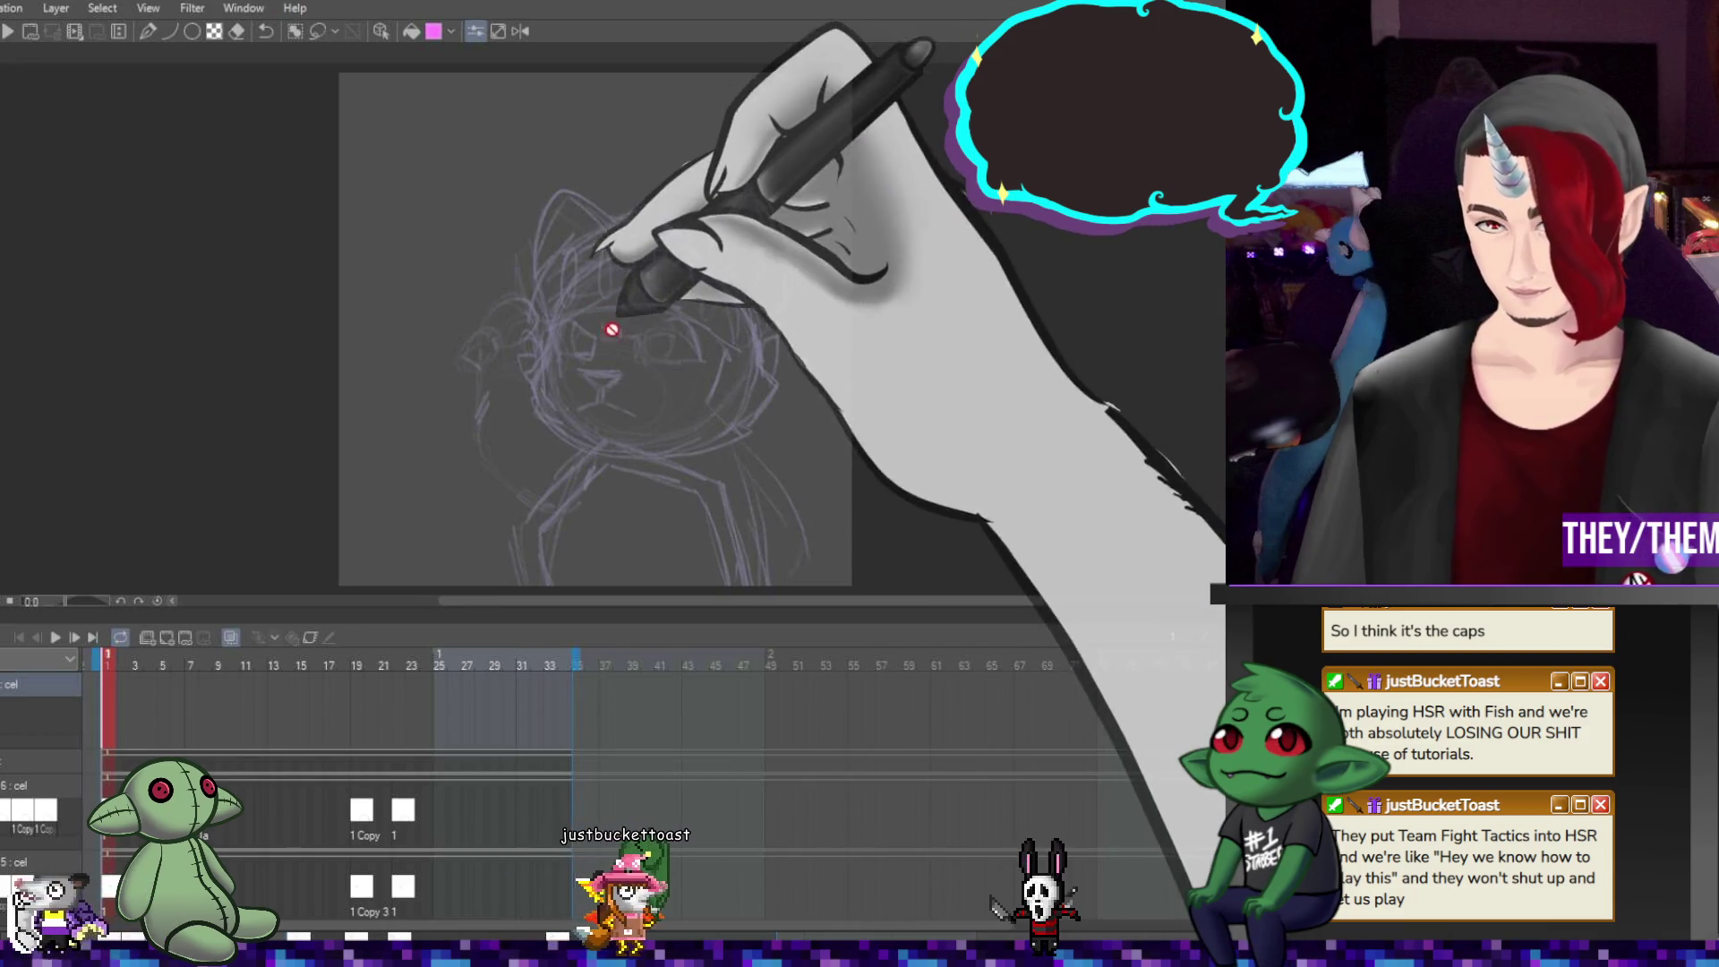
Zoom the canvas out and back in on the hooded-face sketch at frame 1
{"action": "scroll", "coordinate": [603, 334], "scroll_direction": "down", "scroll_amount": 1}
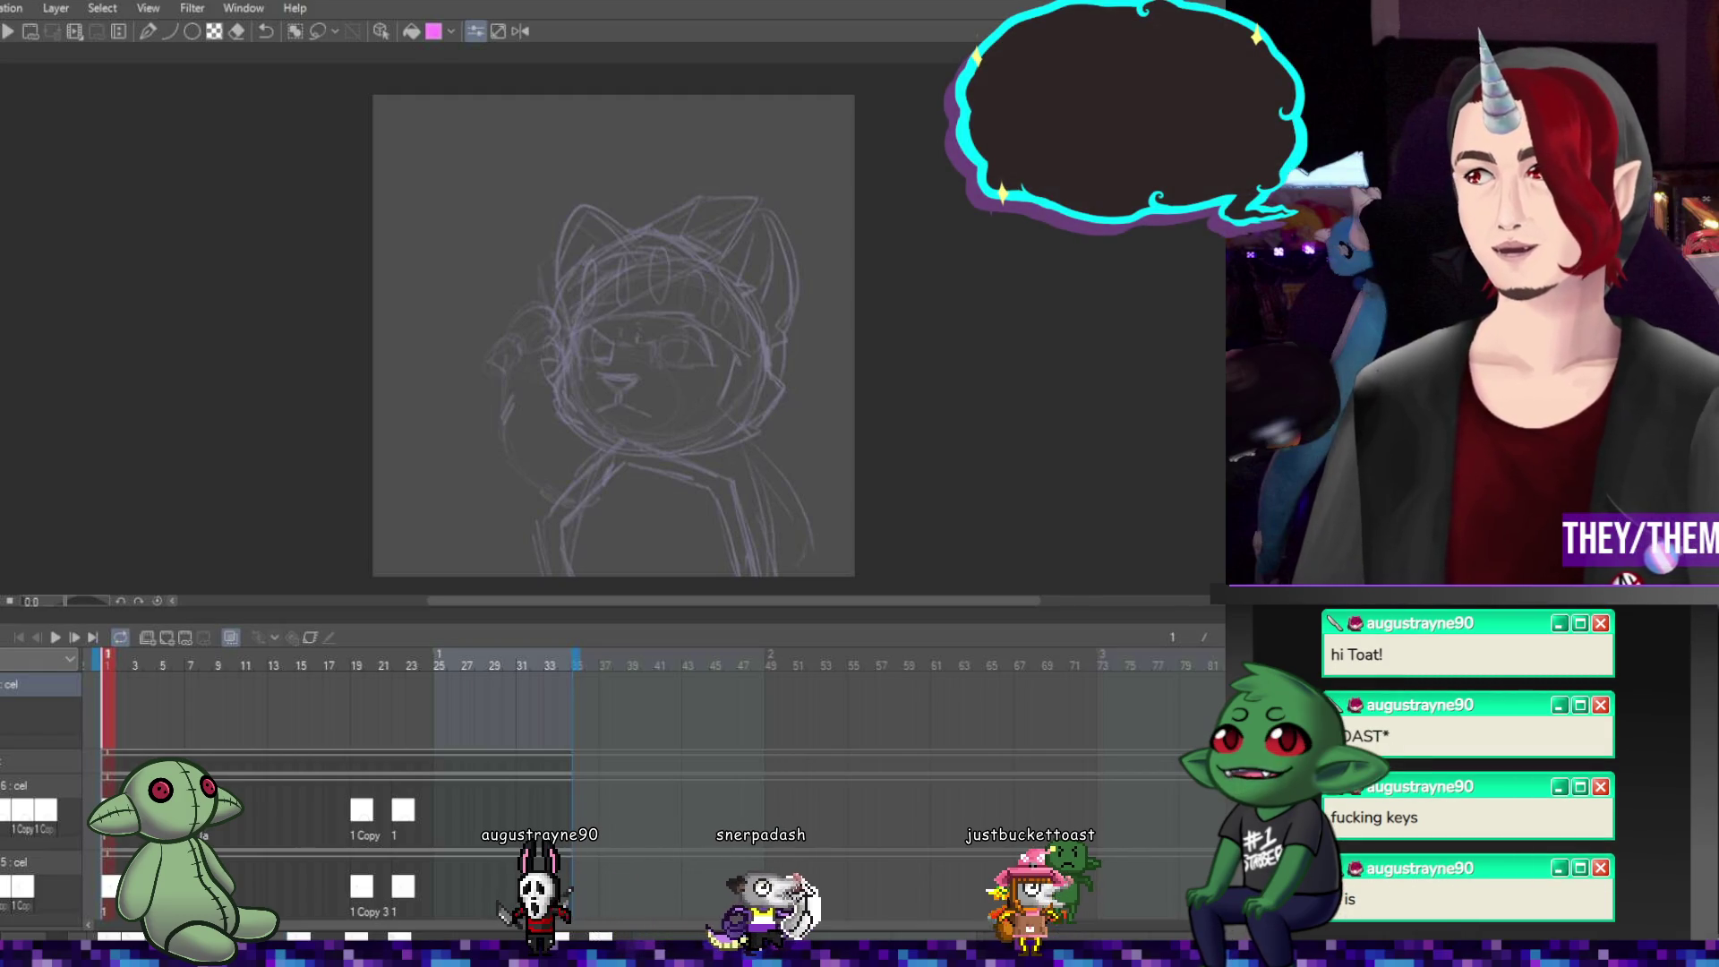
{"action": "scroll", "coordinate": [739, 292], "scroll_direction": "down", "scroll_amount": 1}
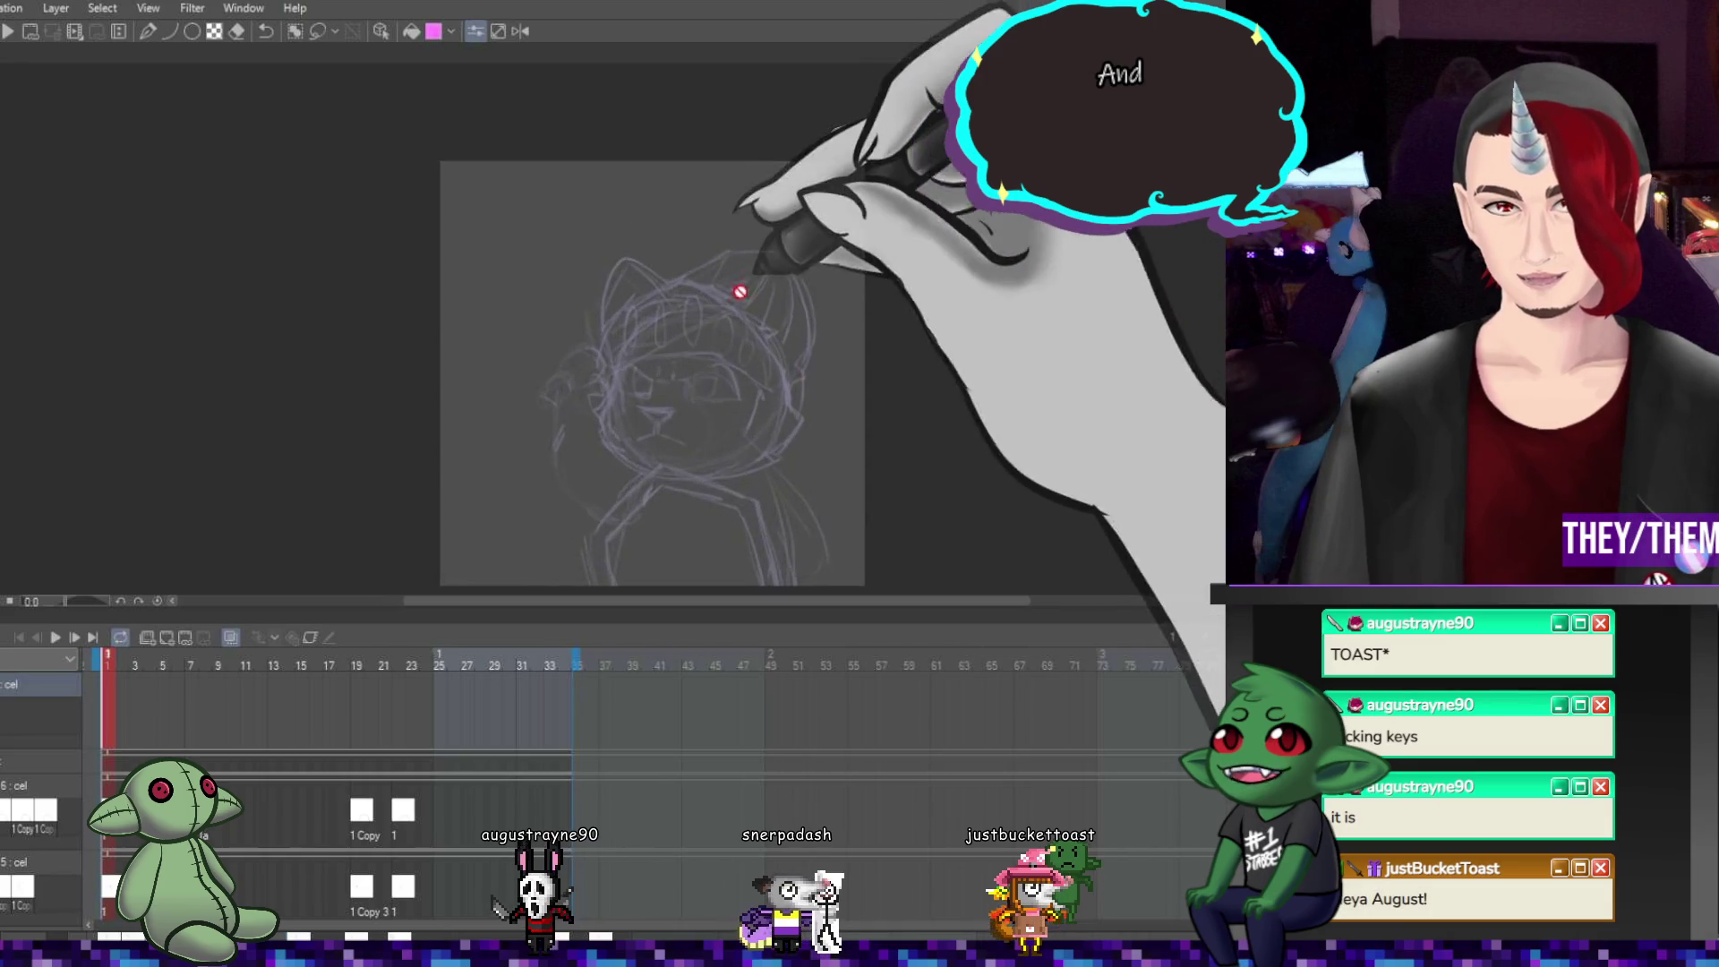
{"action": "scroll", "coordinate": [740, 292], "scroll_direction": "up", "scroll_amount": 2}
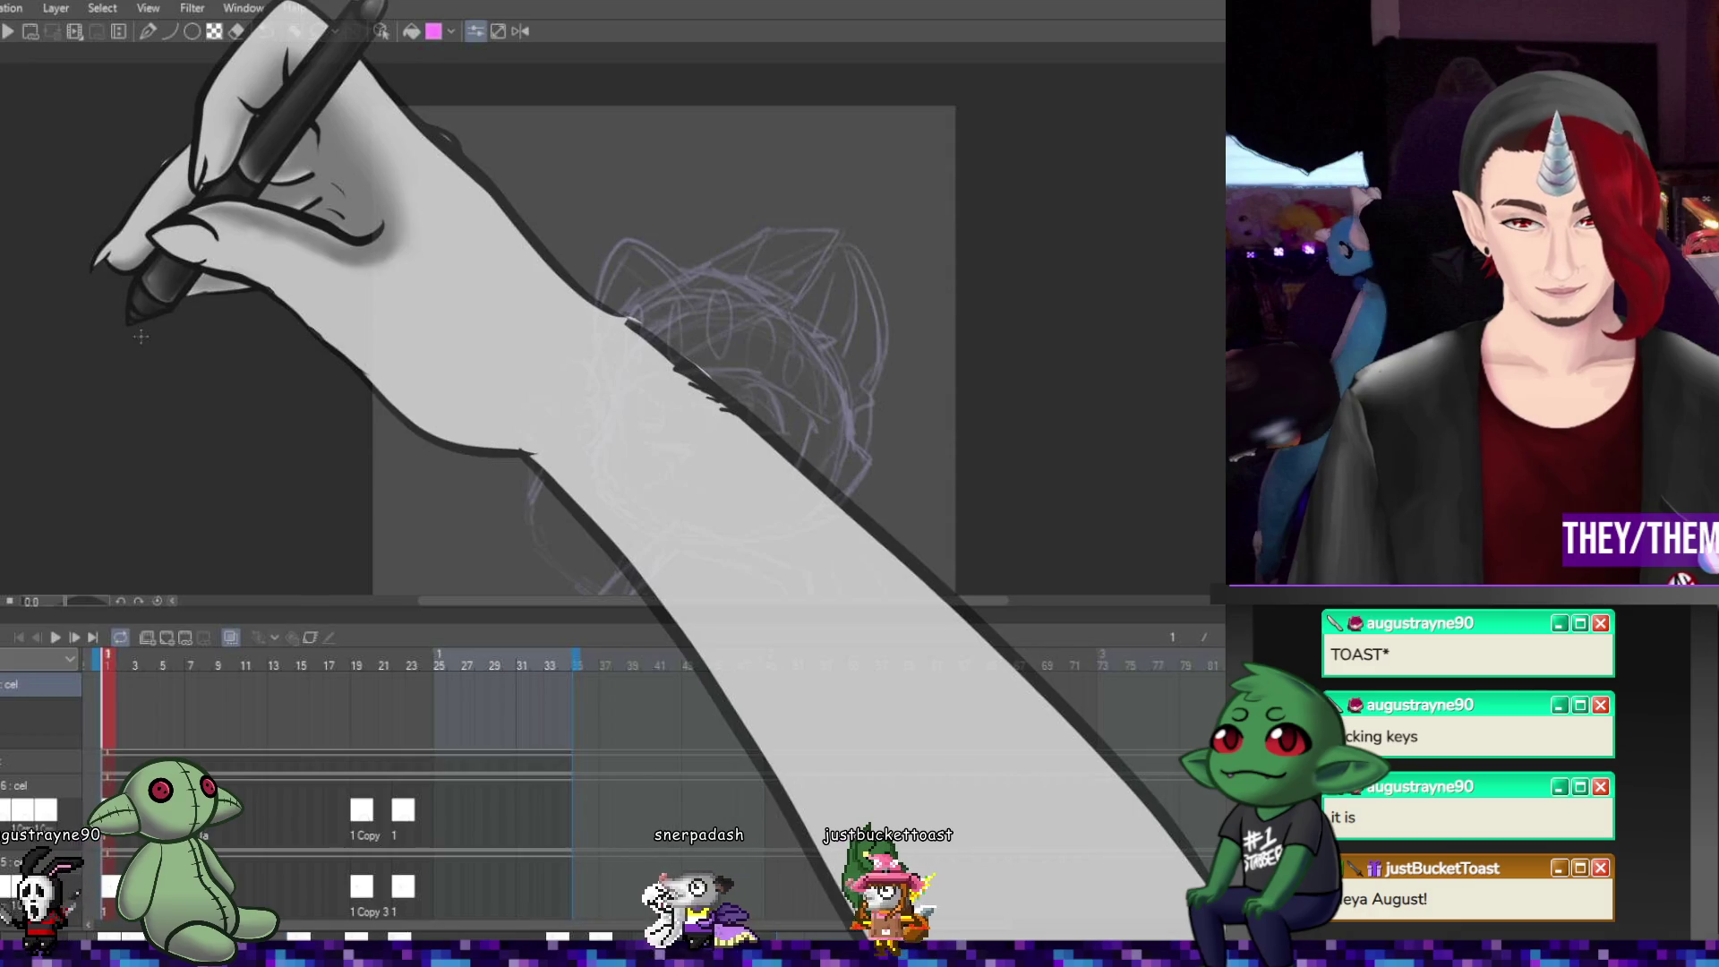
Create a cel at frame 1 and draw the blade's first straight edge, discarding a thick trial stroke
{"action": "left_click", "coordinate": [112, 707]}
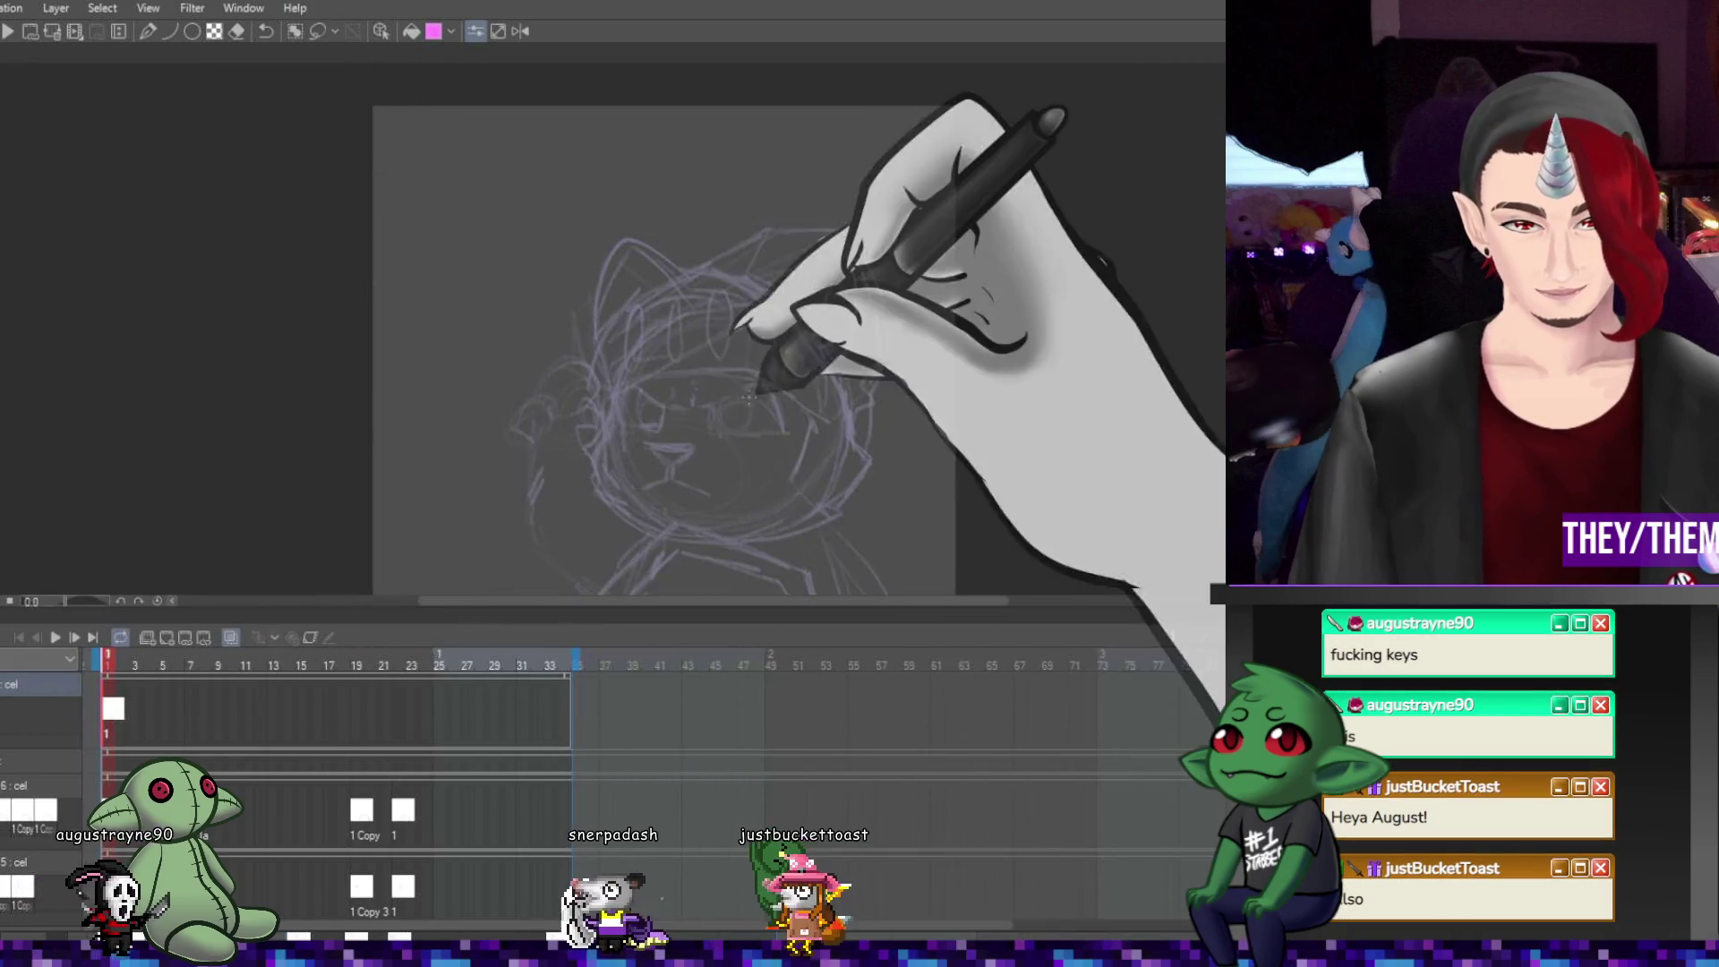
{"action": "scroll", "coordinate": [707, 287], "scroll_direction": "up", "scroll_amount": 1}
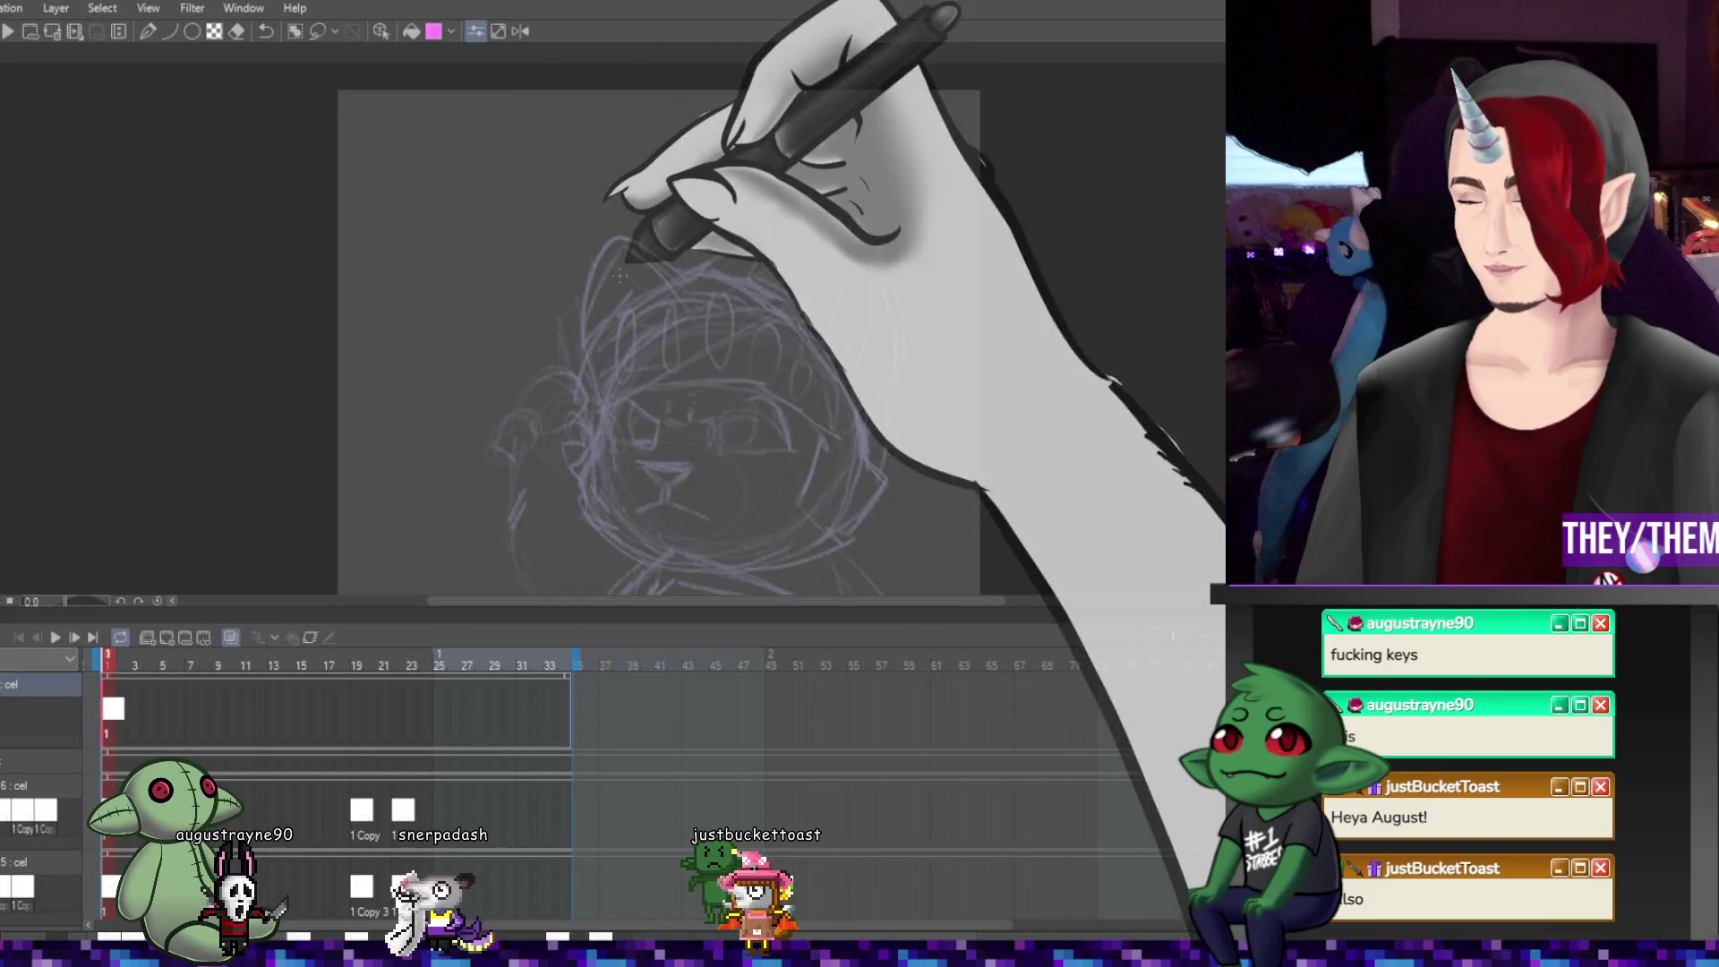
{"action": "left_click_drag", "start_coordinate": [581, 343], "coordinate": [772, 225]}
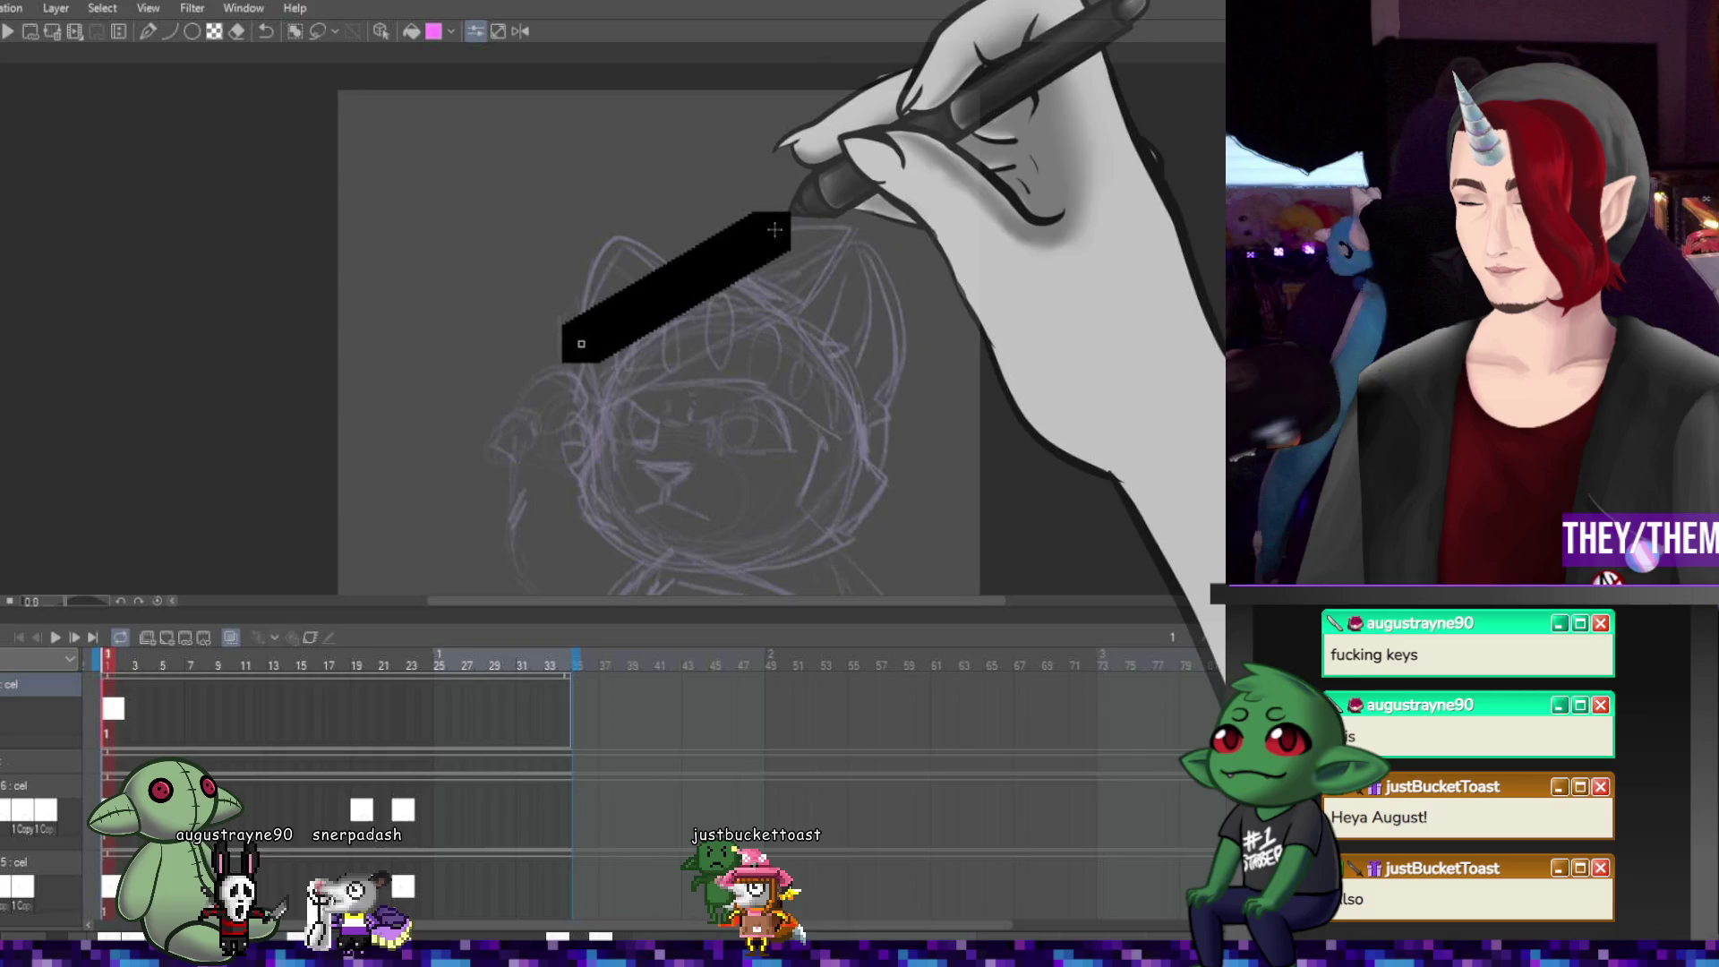
{"action": "key", "text": "ctrl+z"}
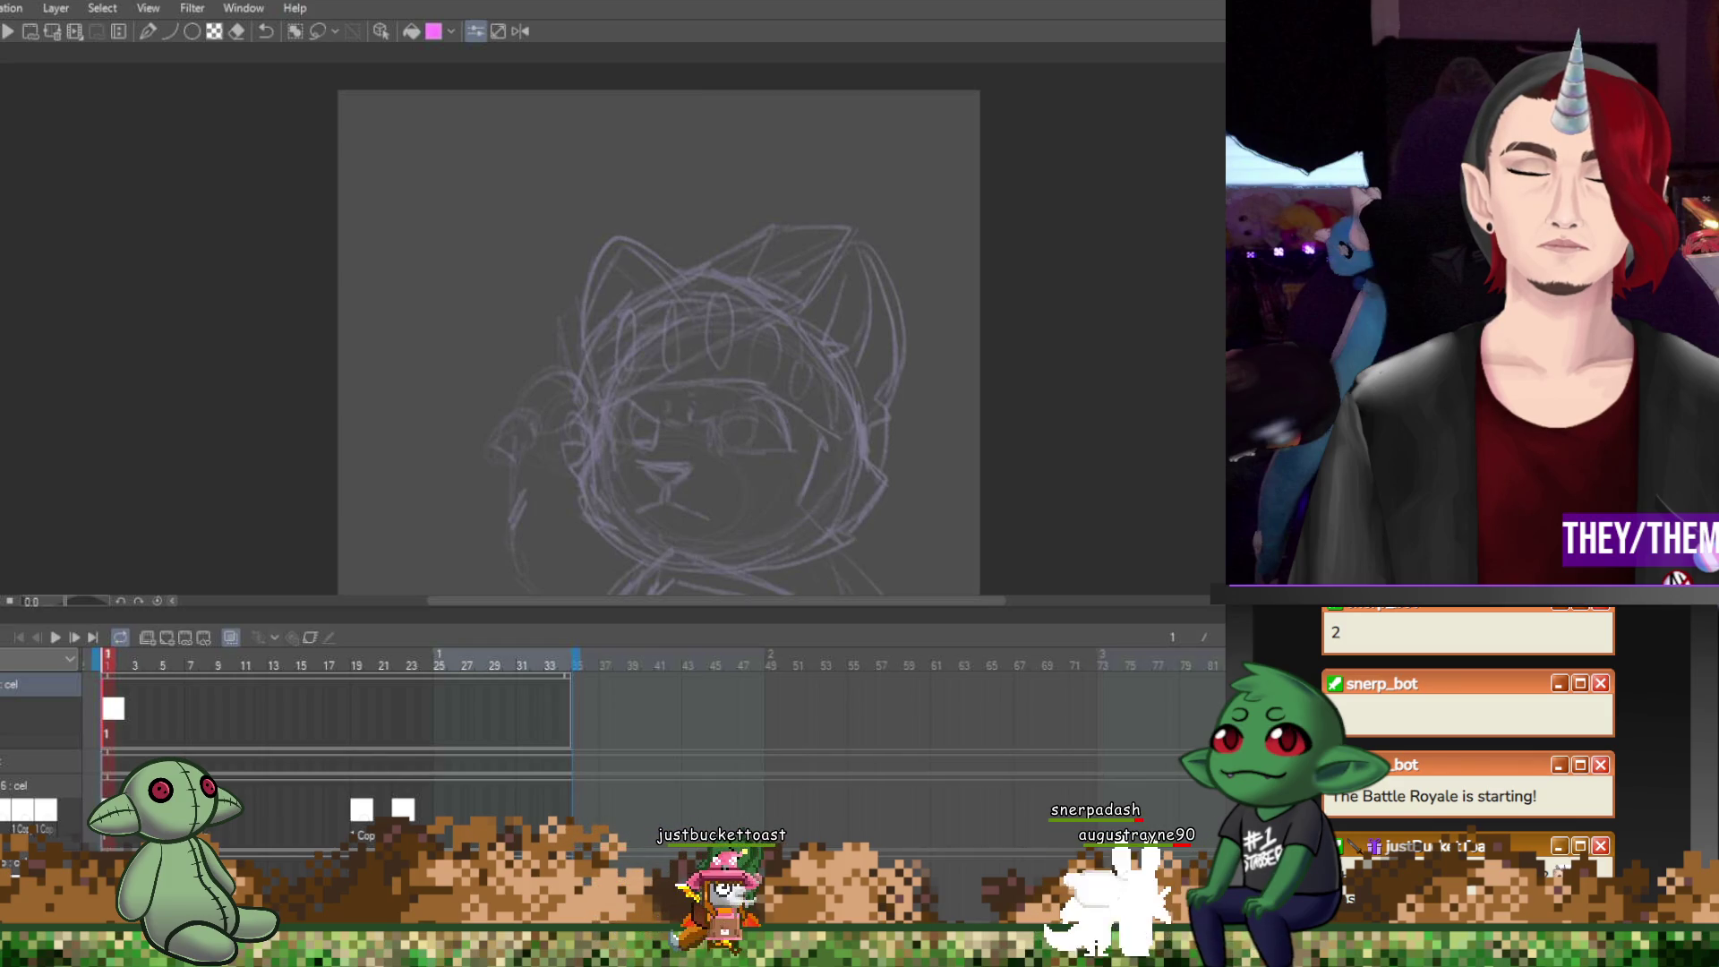
{"action": "left_click_drag", "start_coordinate": [577, 344], "coordinate": [771, 229]}
{"action": "left_click", "coordinate": [772, 229]}
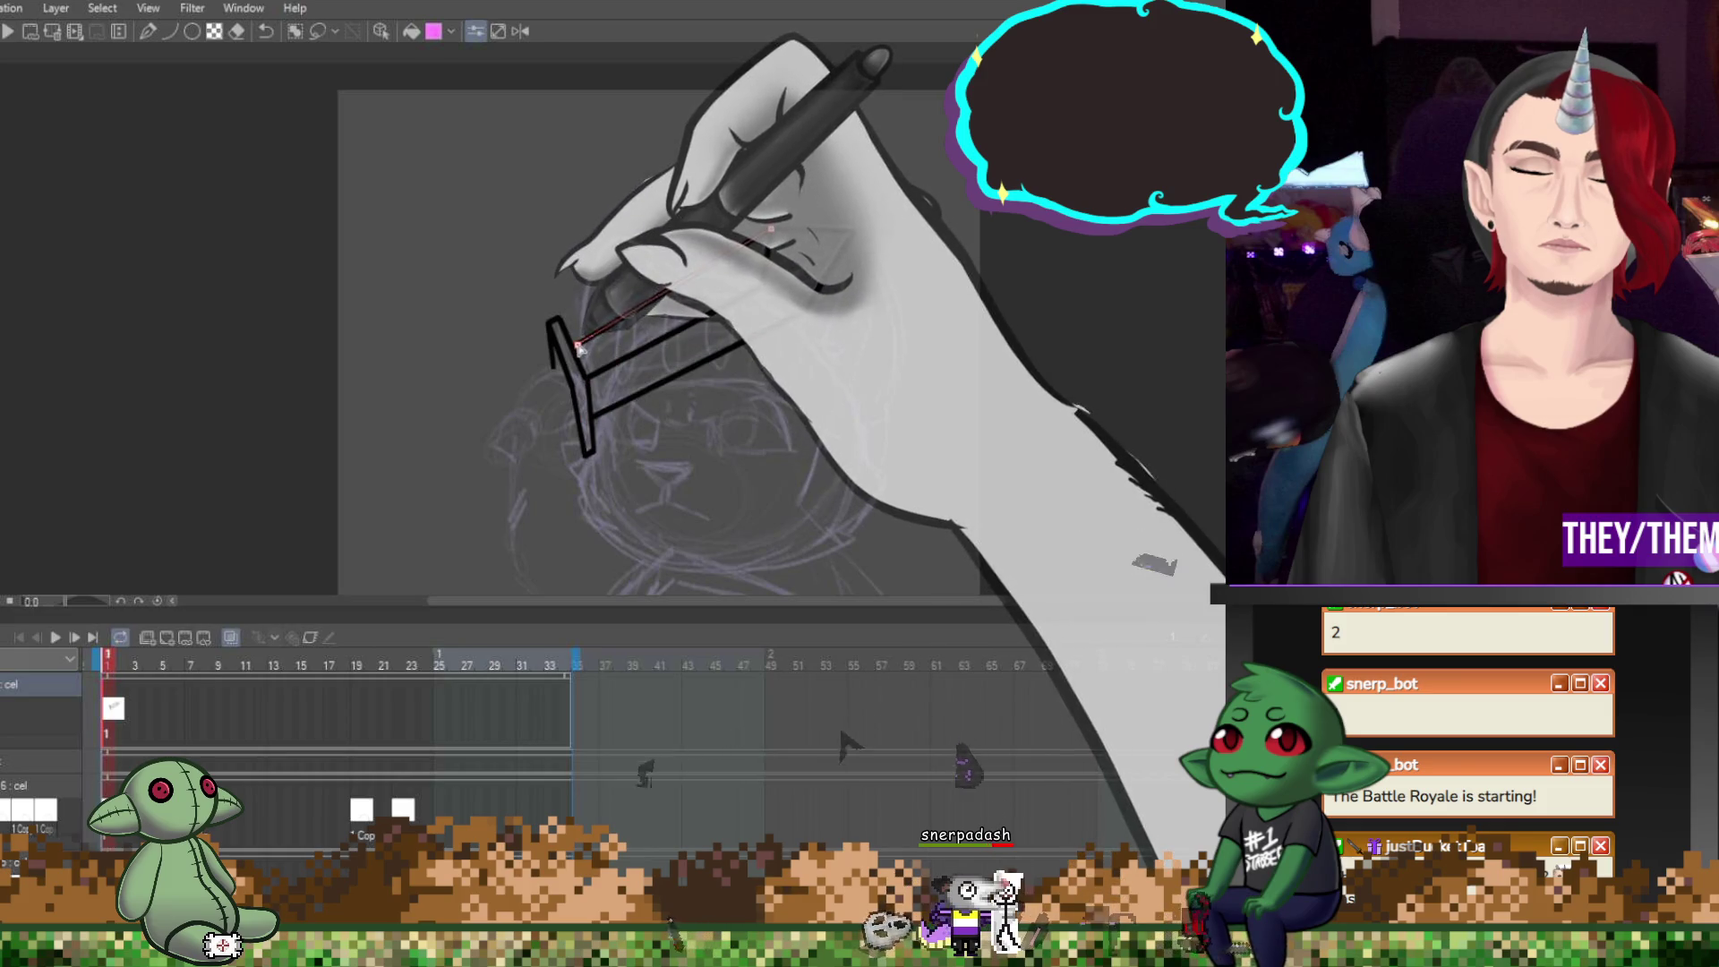
Draw the crossguard's vertical line and a short guard segment
{"action": "left_click_drag", "start_coordinate": [584, 457], "coordinate": [598, 459]}
{"action": "left_click_drag", "start_coordinate": [587, 381], "coordinate": [583, 454]}
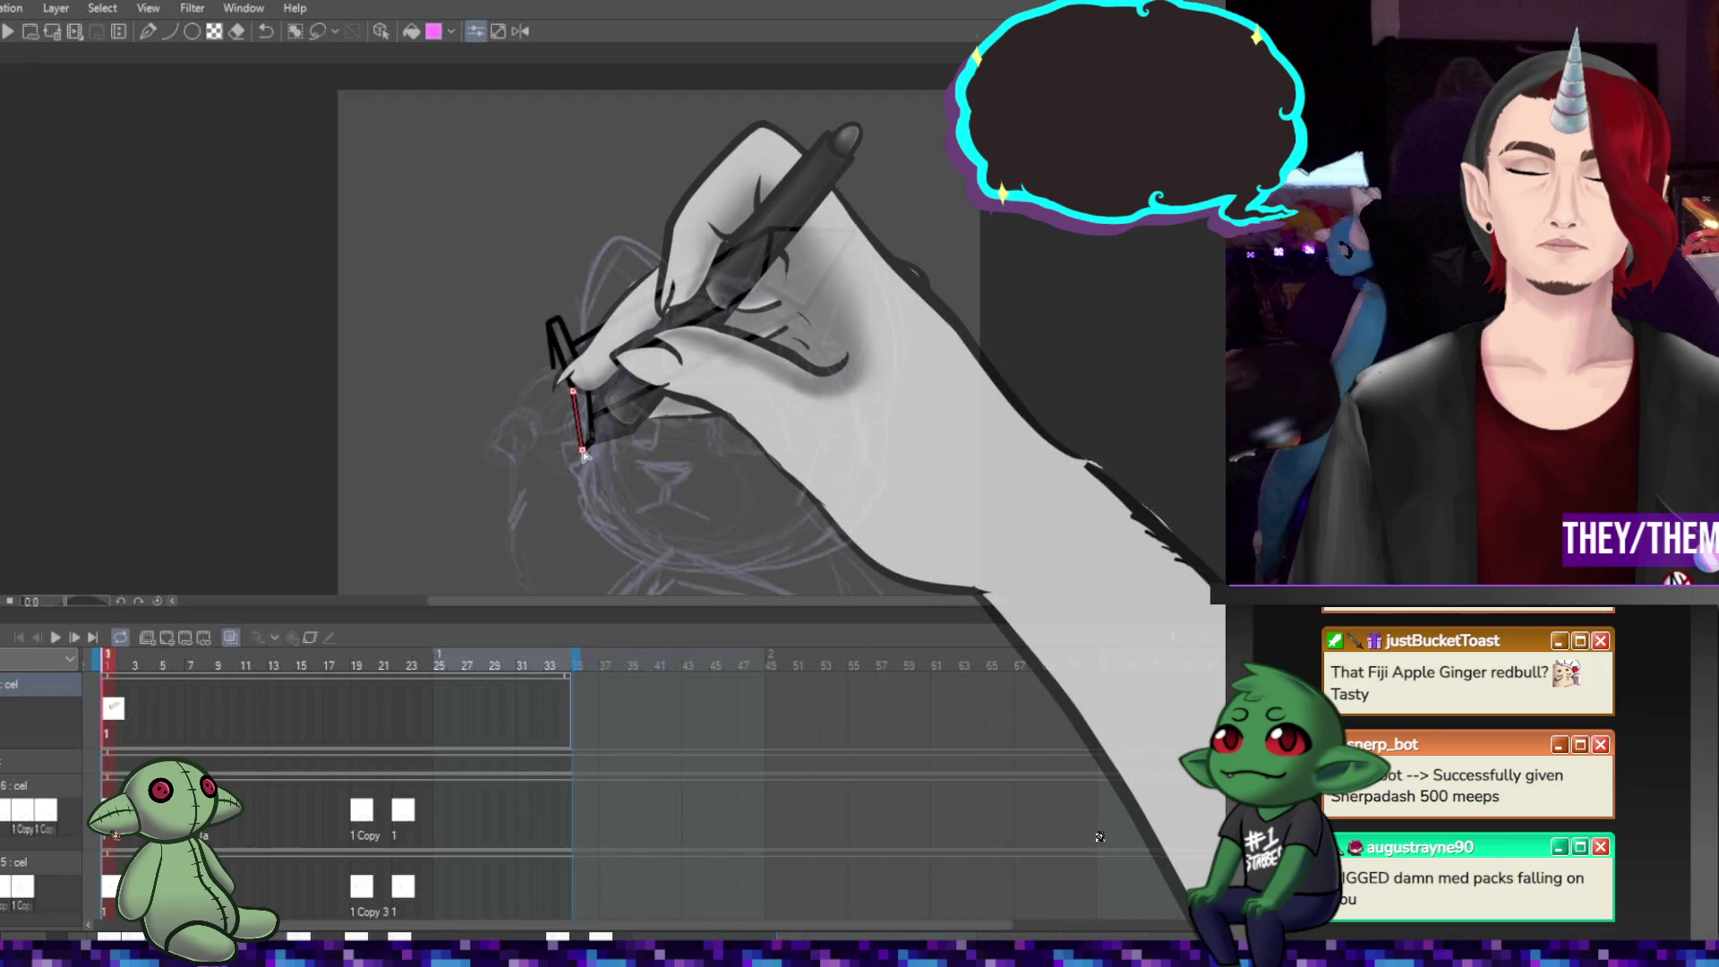
{"action": "left_click_drag", "start_coordinate": [559, 319], "coordinate": [588, 382]}
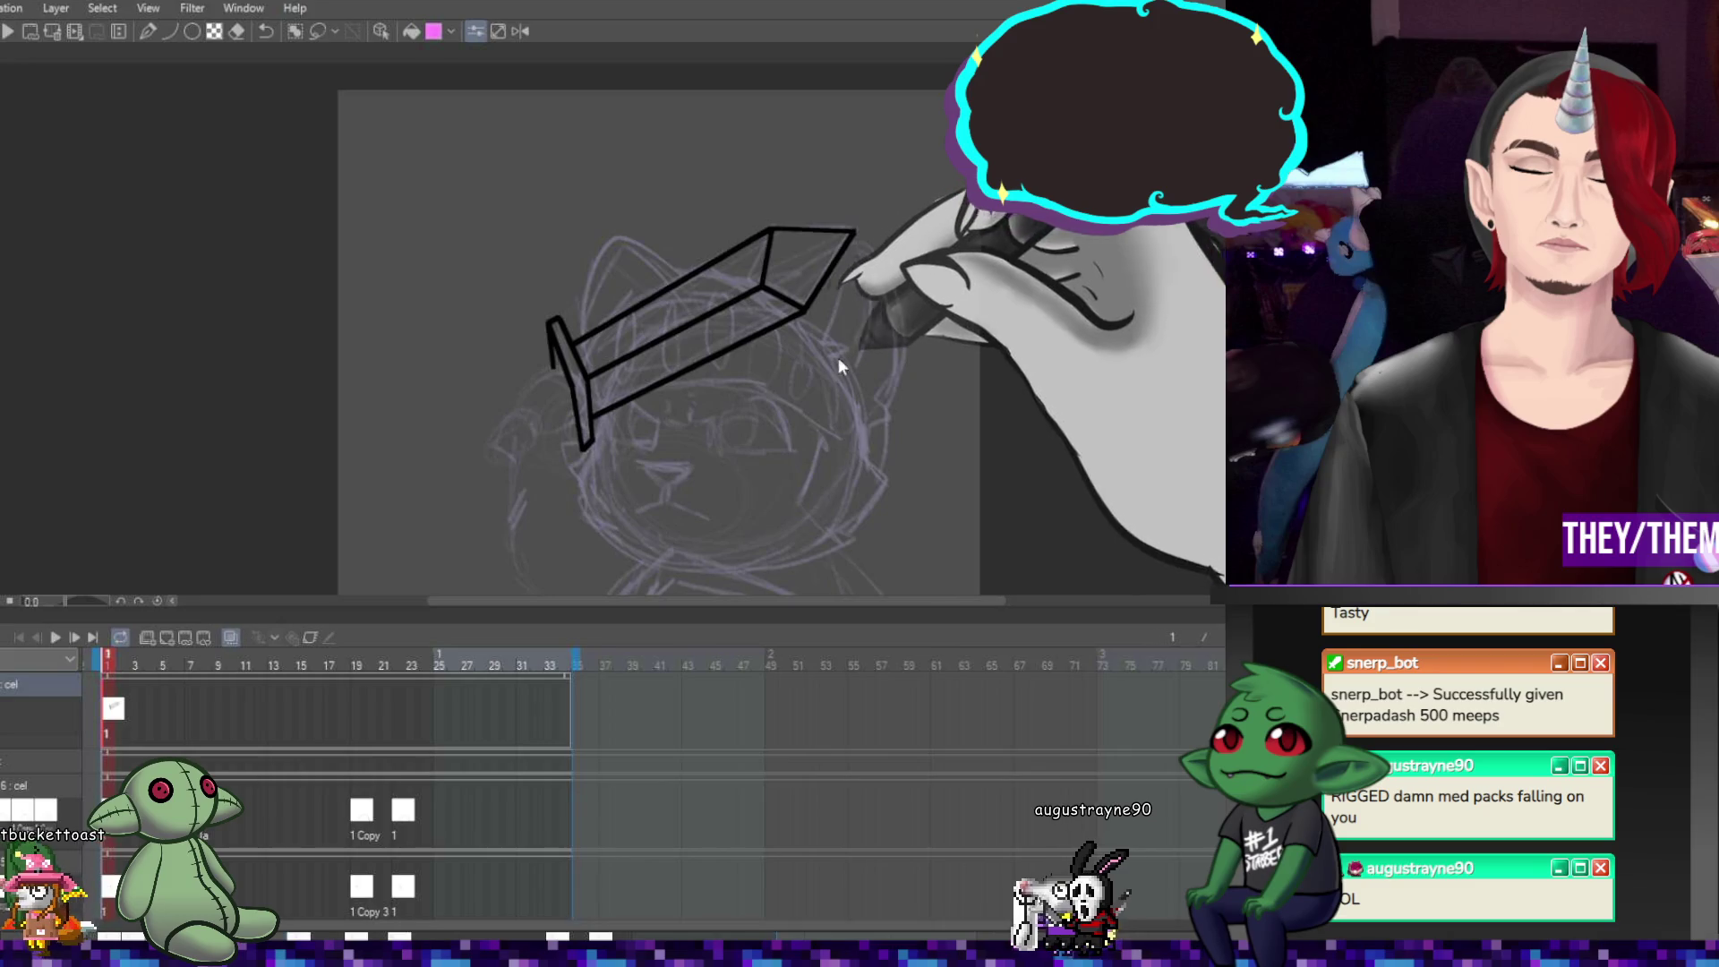
Draw the blade edges meeting at a pointed tip and a short grip line left of the guard
{"action": "left_click_drag", "start_coordinate": [762, 287], "coordinate": [588, 385]}
{"action": "left_click_drag", "start_coordinate": [805, 308], "coordinate": [853, 230]}
{"action": "left_click_drag", "start_coordinate": [762, 287], "coordinate": [806, 310]}
{"action": "left_click_drag", "start_coordinate": [853, 231], "coordinate": [808, 311]}
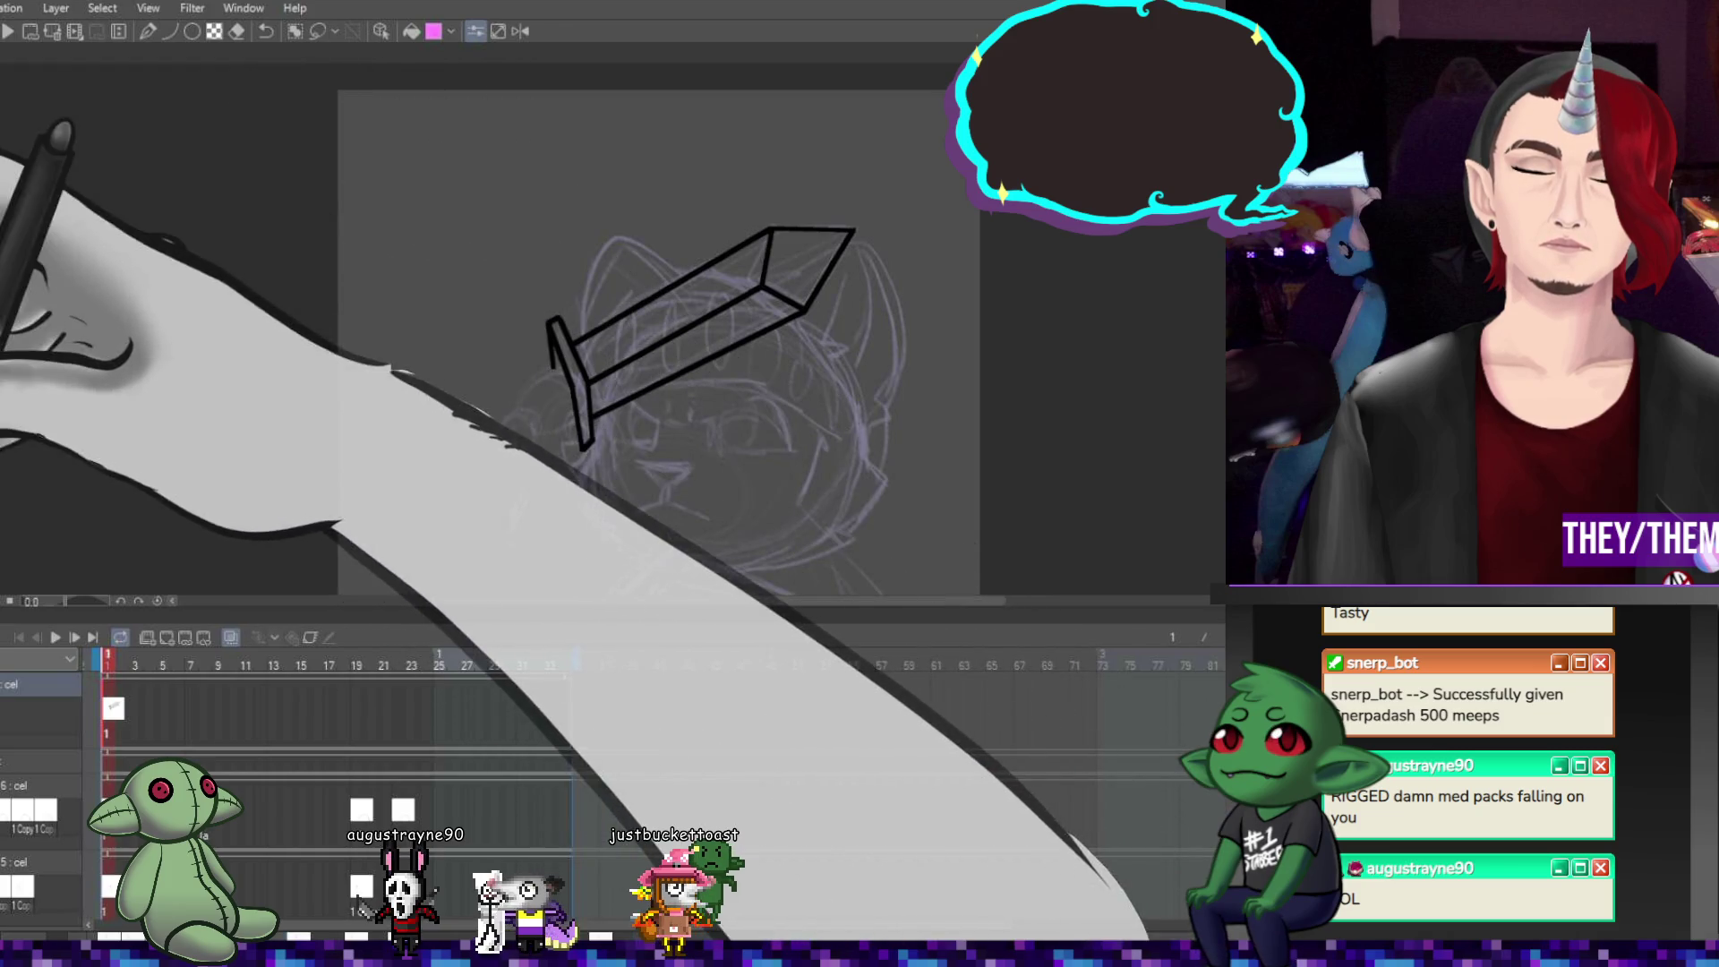
{"action": "left_click_drag", "start_coordinate": [557, 385], "coordinate": [479, 418]}
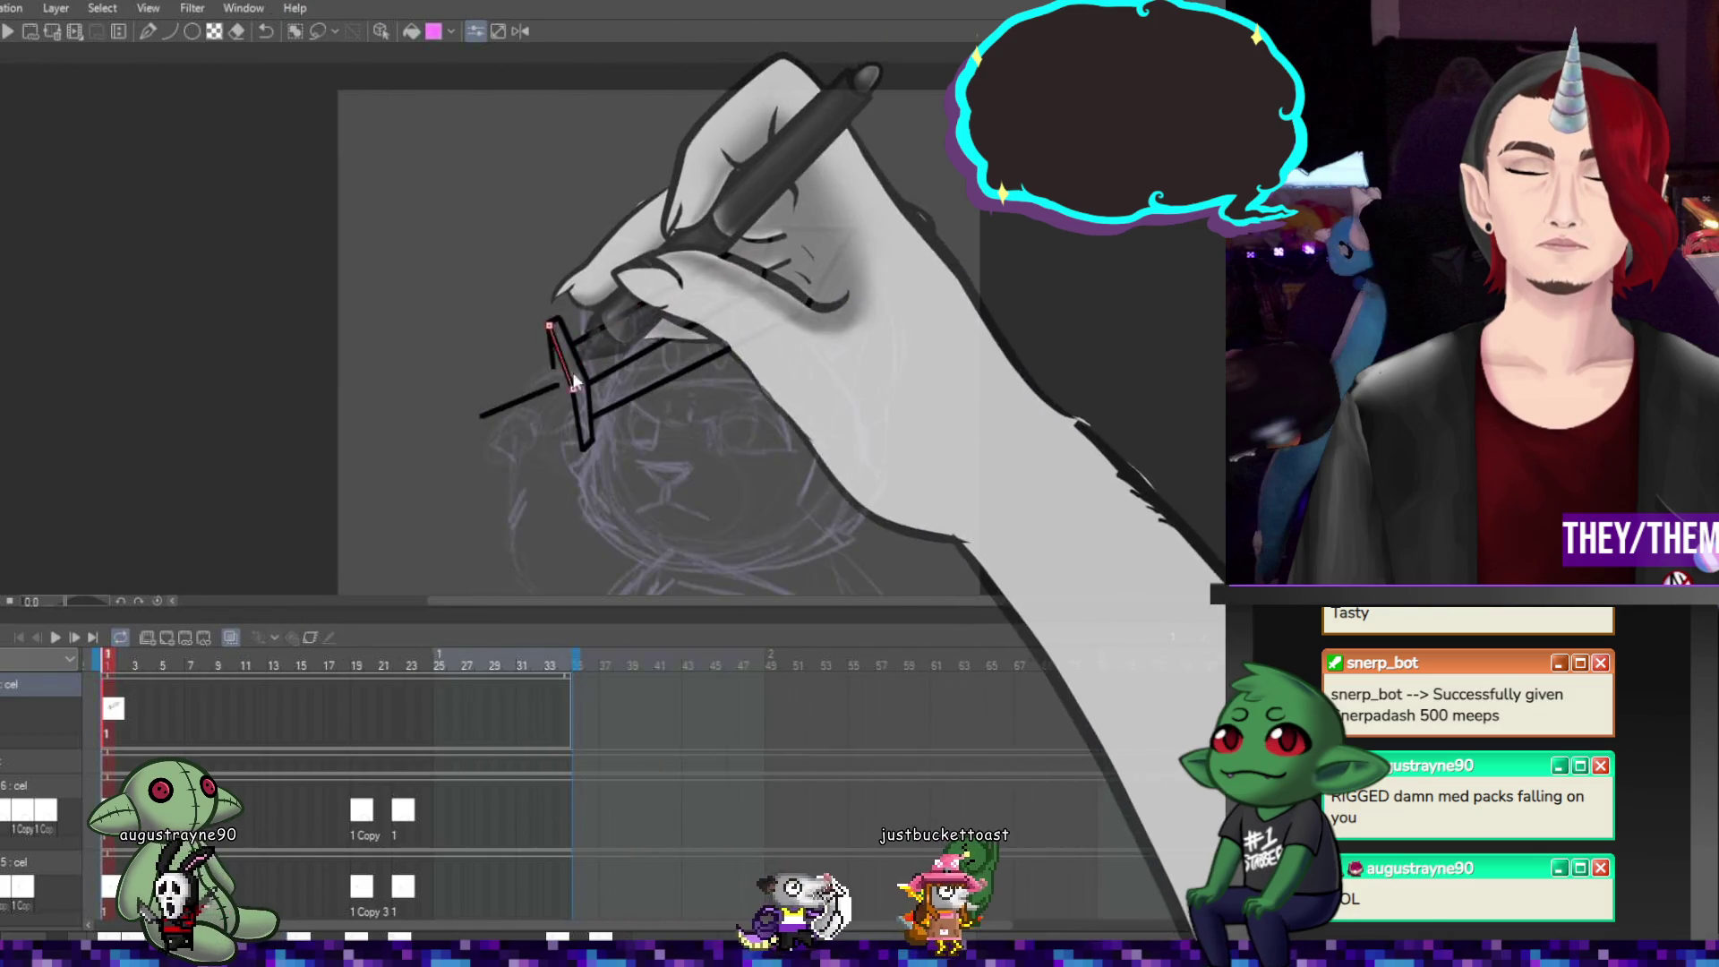
{"action": "left_click", "coordinate": [557, 379]}
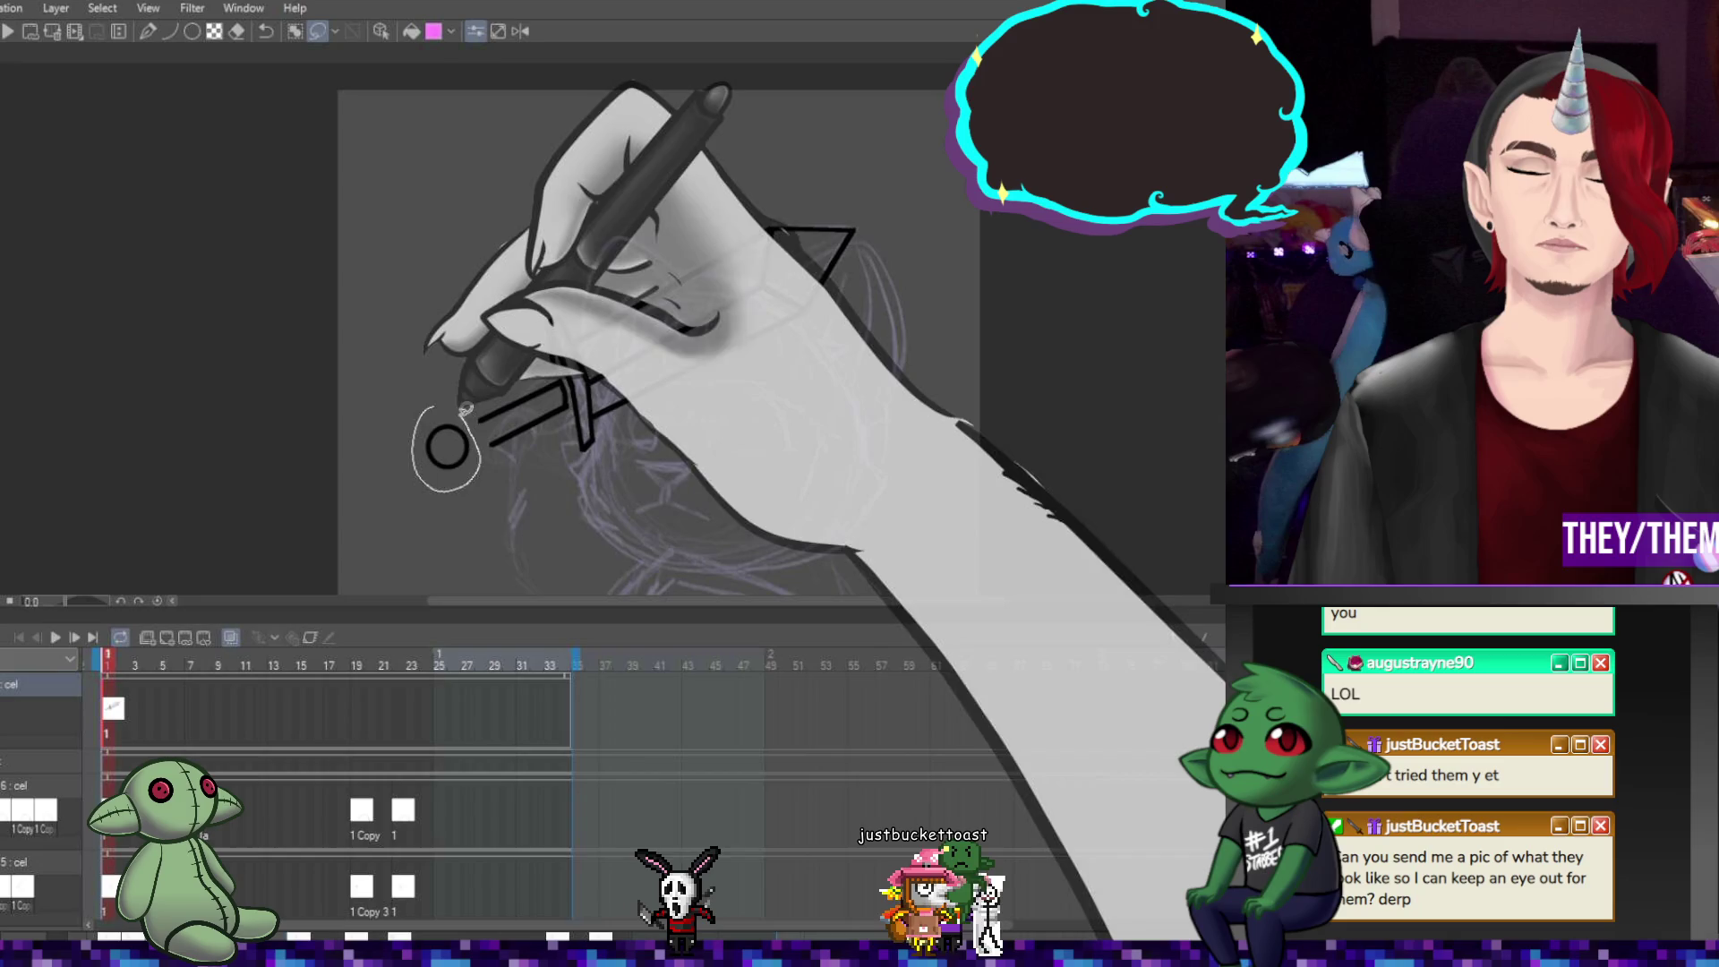
Select the pommel circle, transform it into place at the grip's end, and deselect
{"action": "left_click_drag", "start_coordinate": [466, 409], "coordinate": [481, 438]}
{"action": "key", "text": "ctrl+t"}
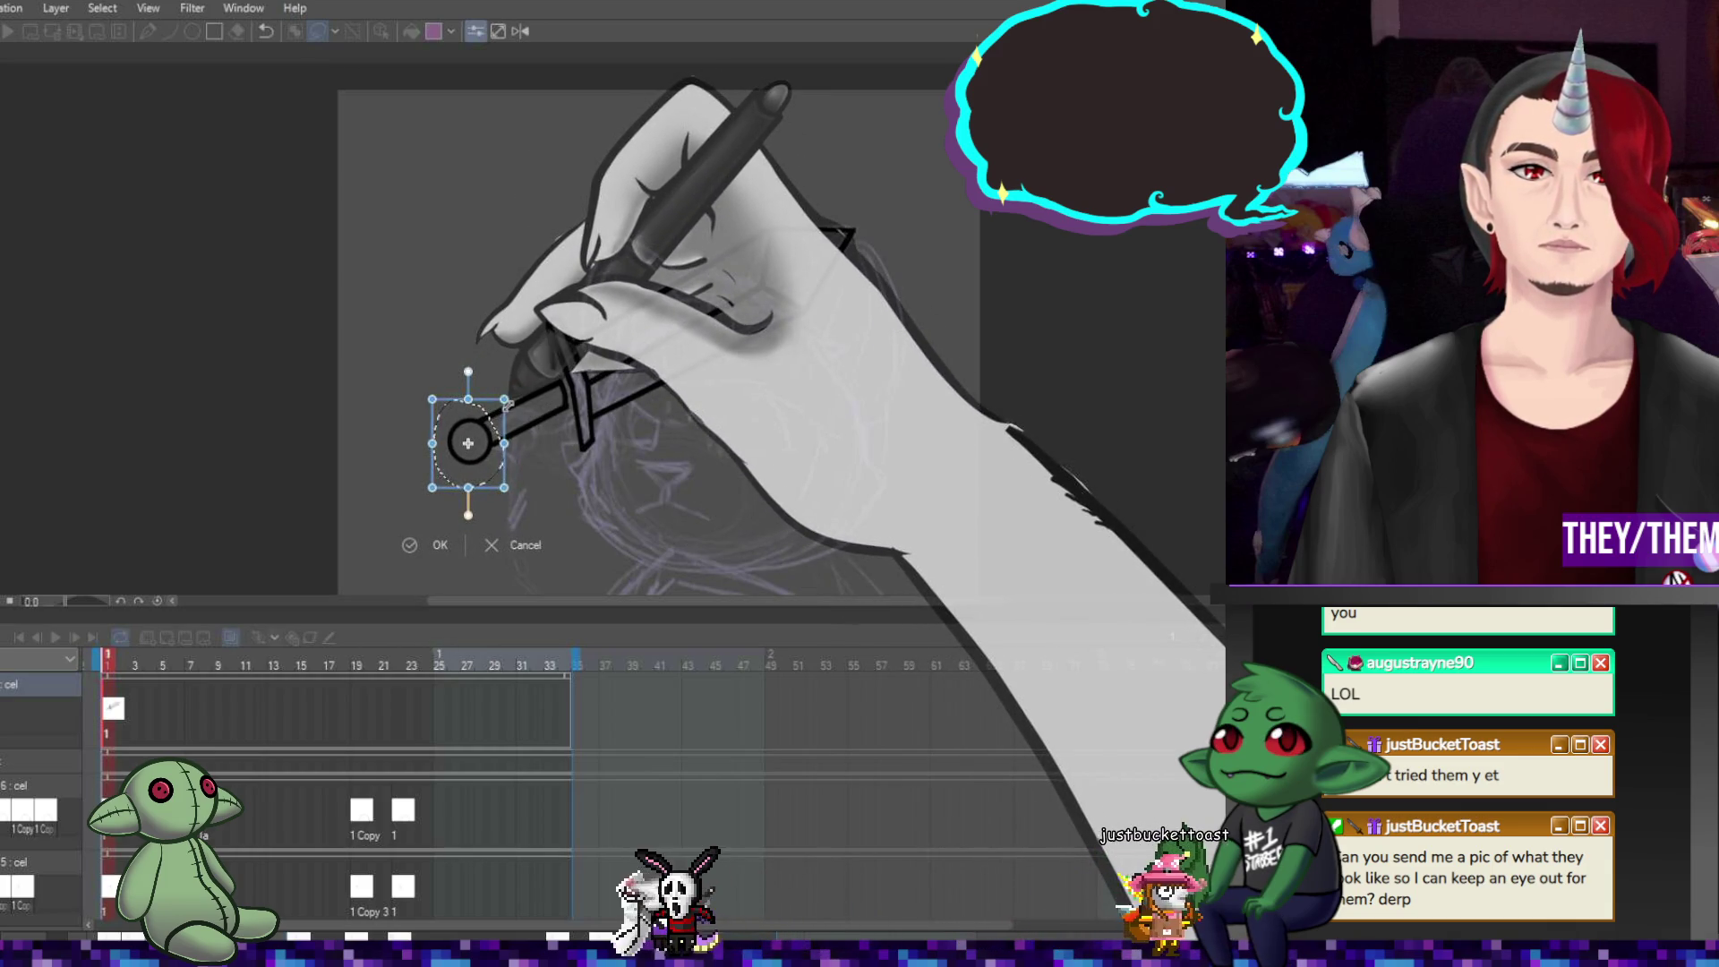
{"action": "key", "text": "ctrl+d"}
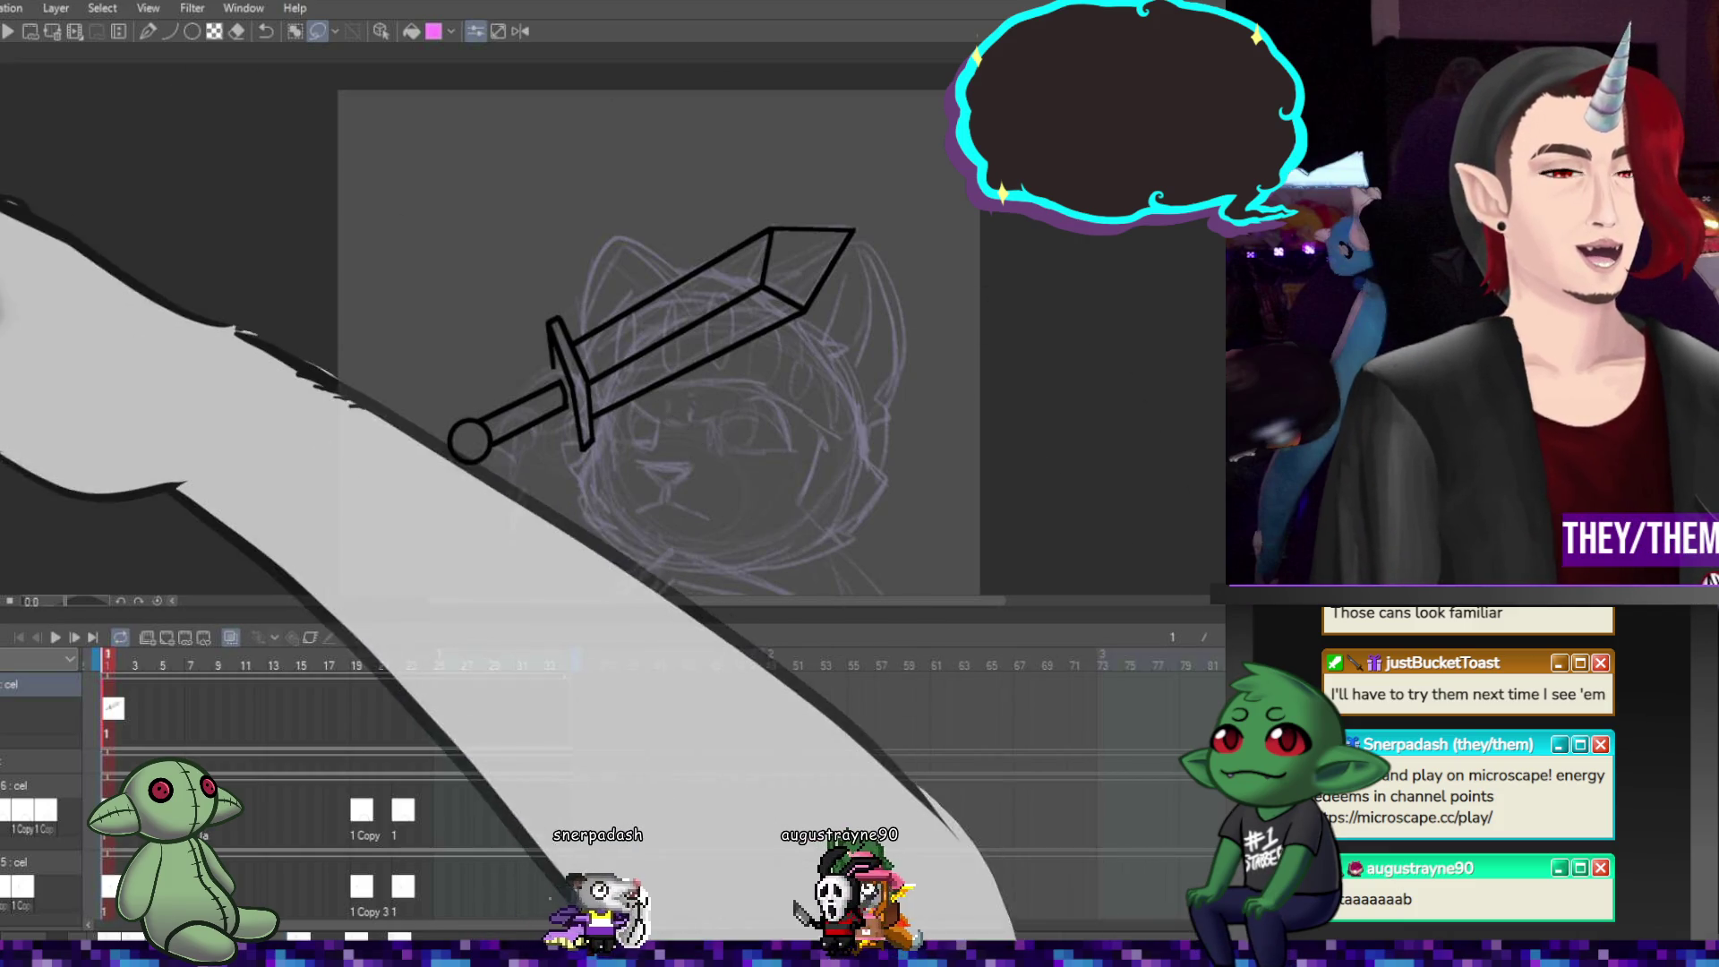
Draw a new line on the sword's guard and a straight line along the blade
{"action": "scroll", "coordinate": [601, 230], "scroll_direction": "down", "scroll_amount": 2}
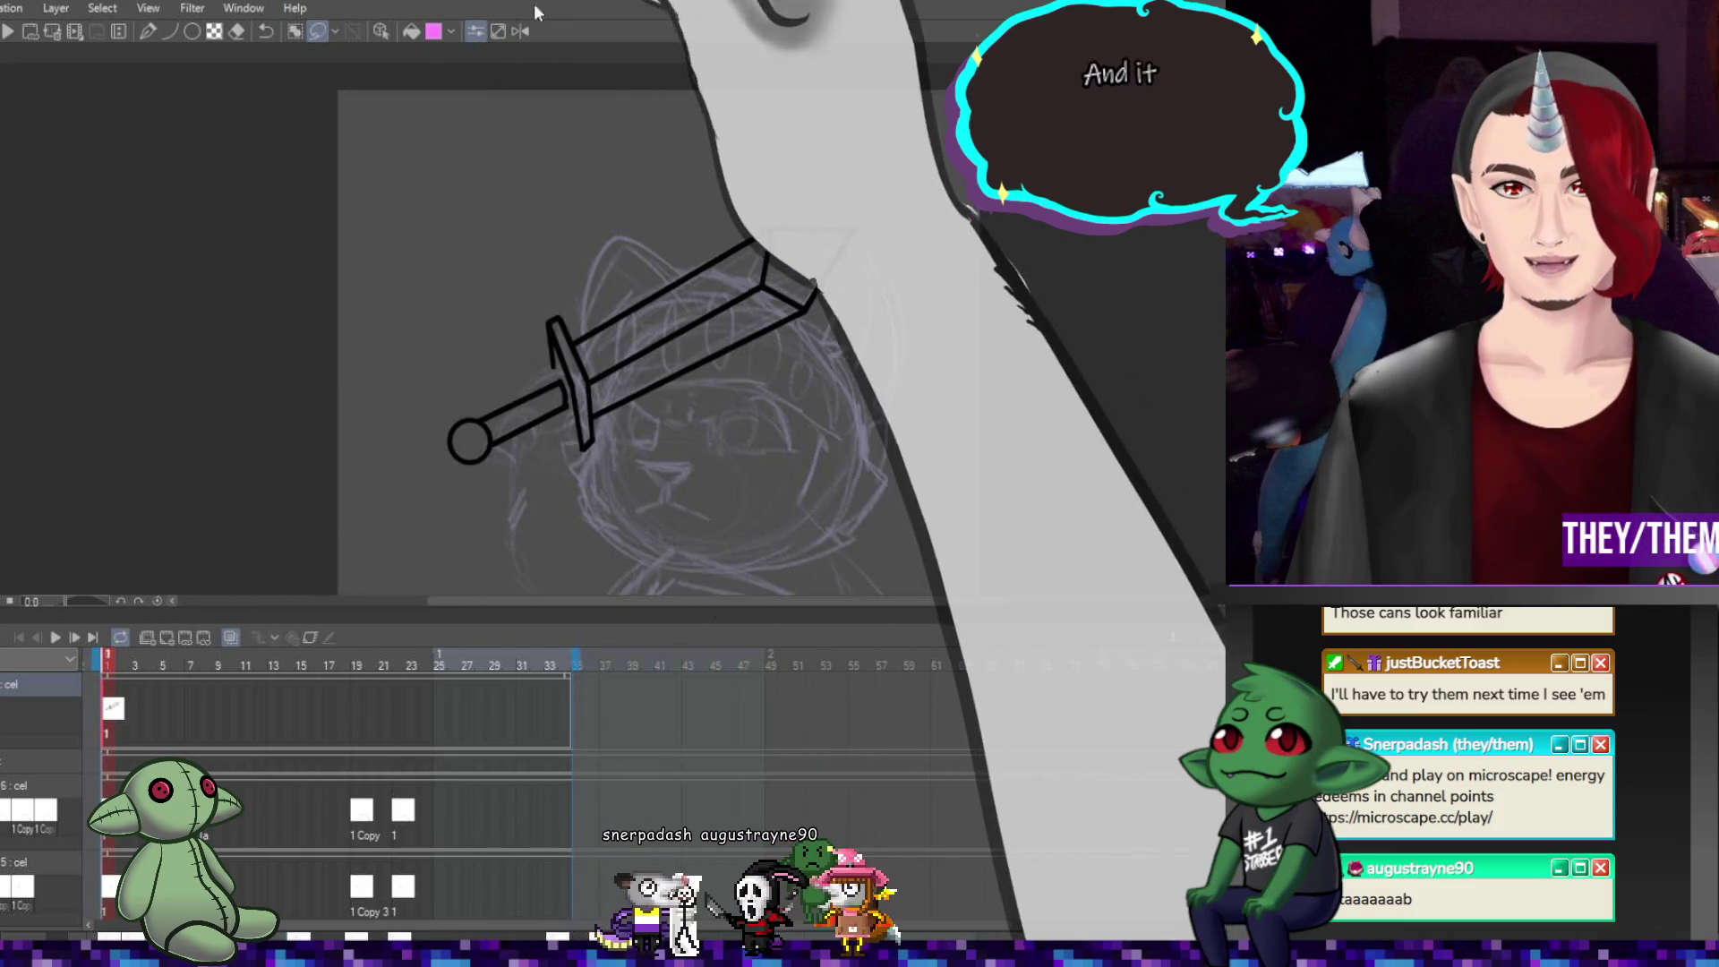
{"action": "scroll", "coordinate": [601, 230], "scroll_direction": "up", "scroll_amount": 2}
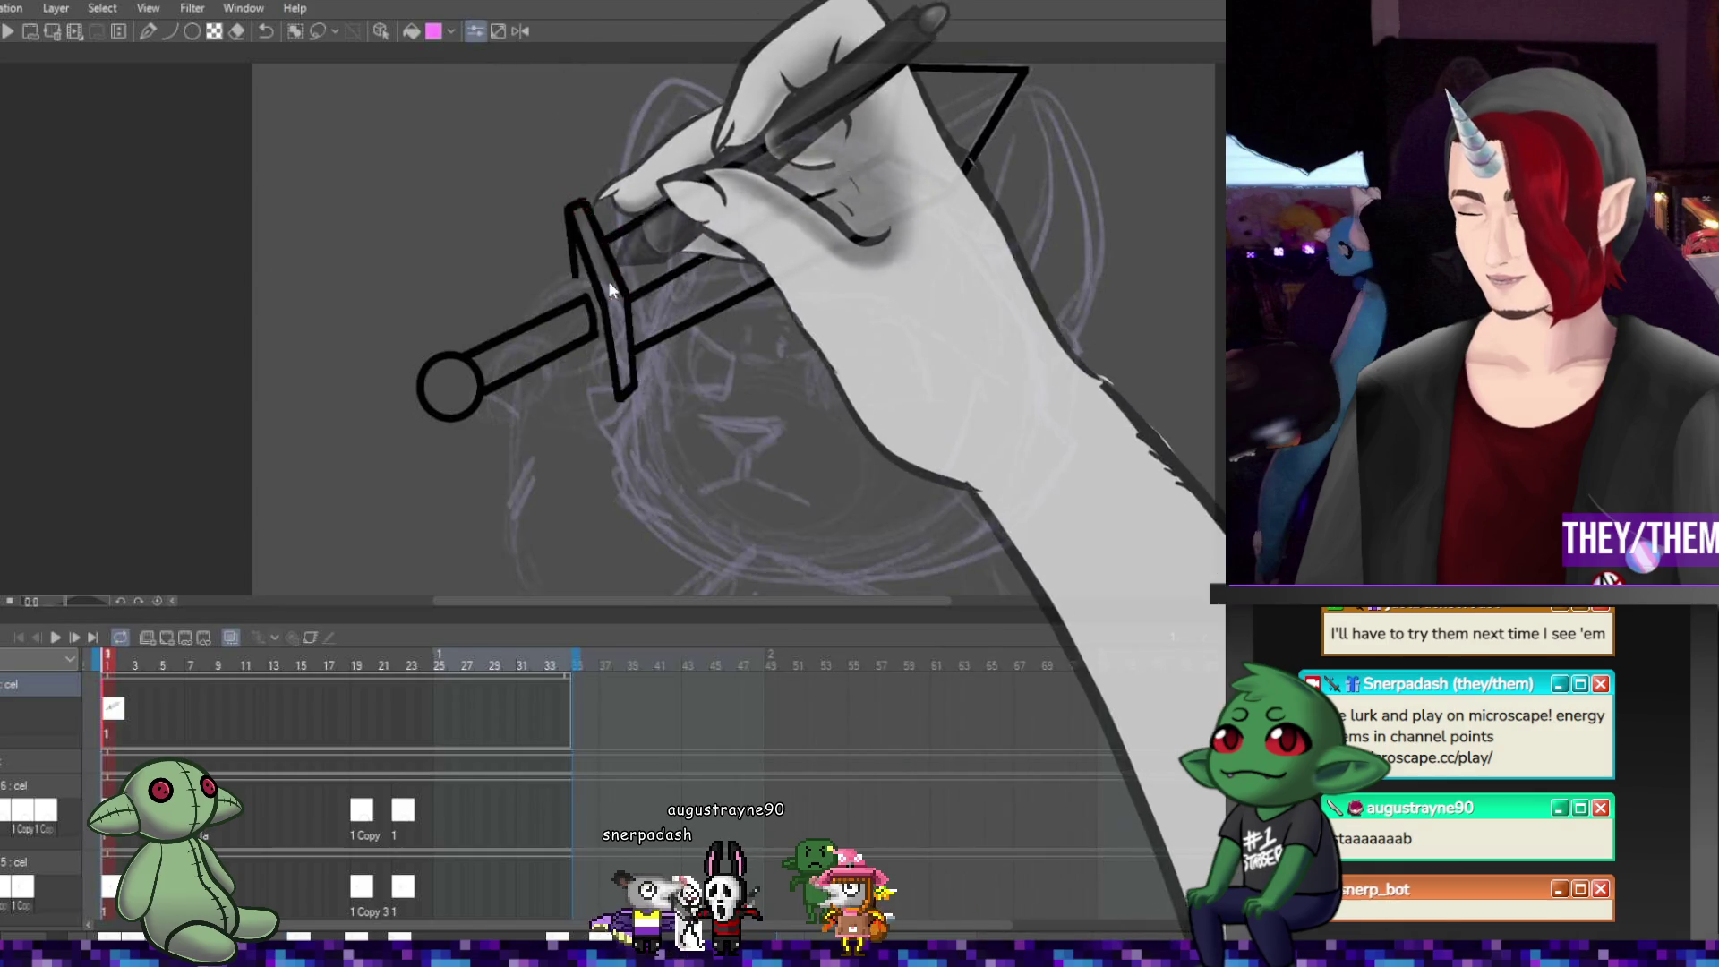
{"action": "left_click_drag", "start_coordinate": [592, 333], "coordinate": [588, 305]}
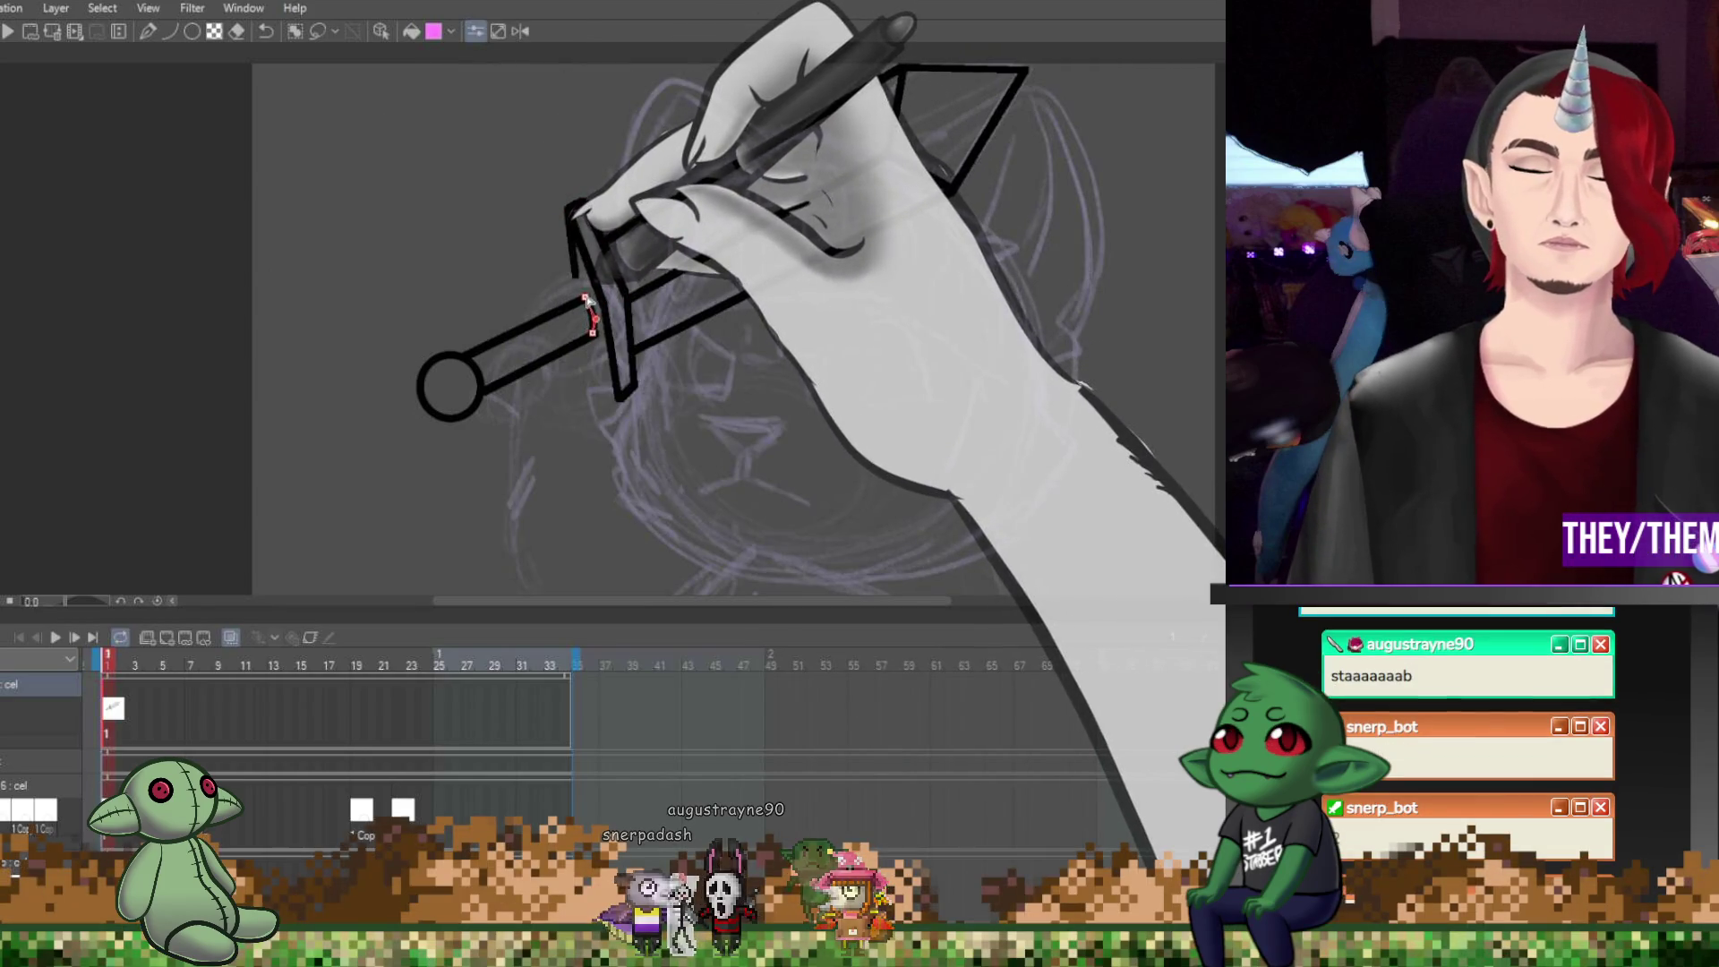
{"action": "left_click_drag", "start_coordinate": [466, 357], "coordinate": [580, 305]}
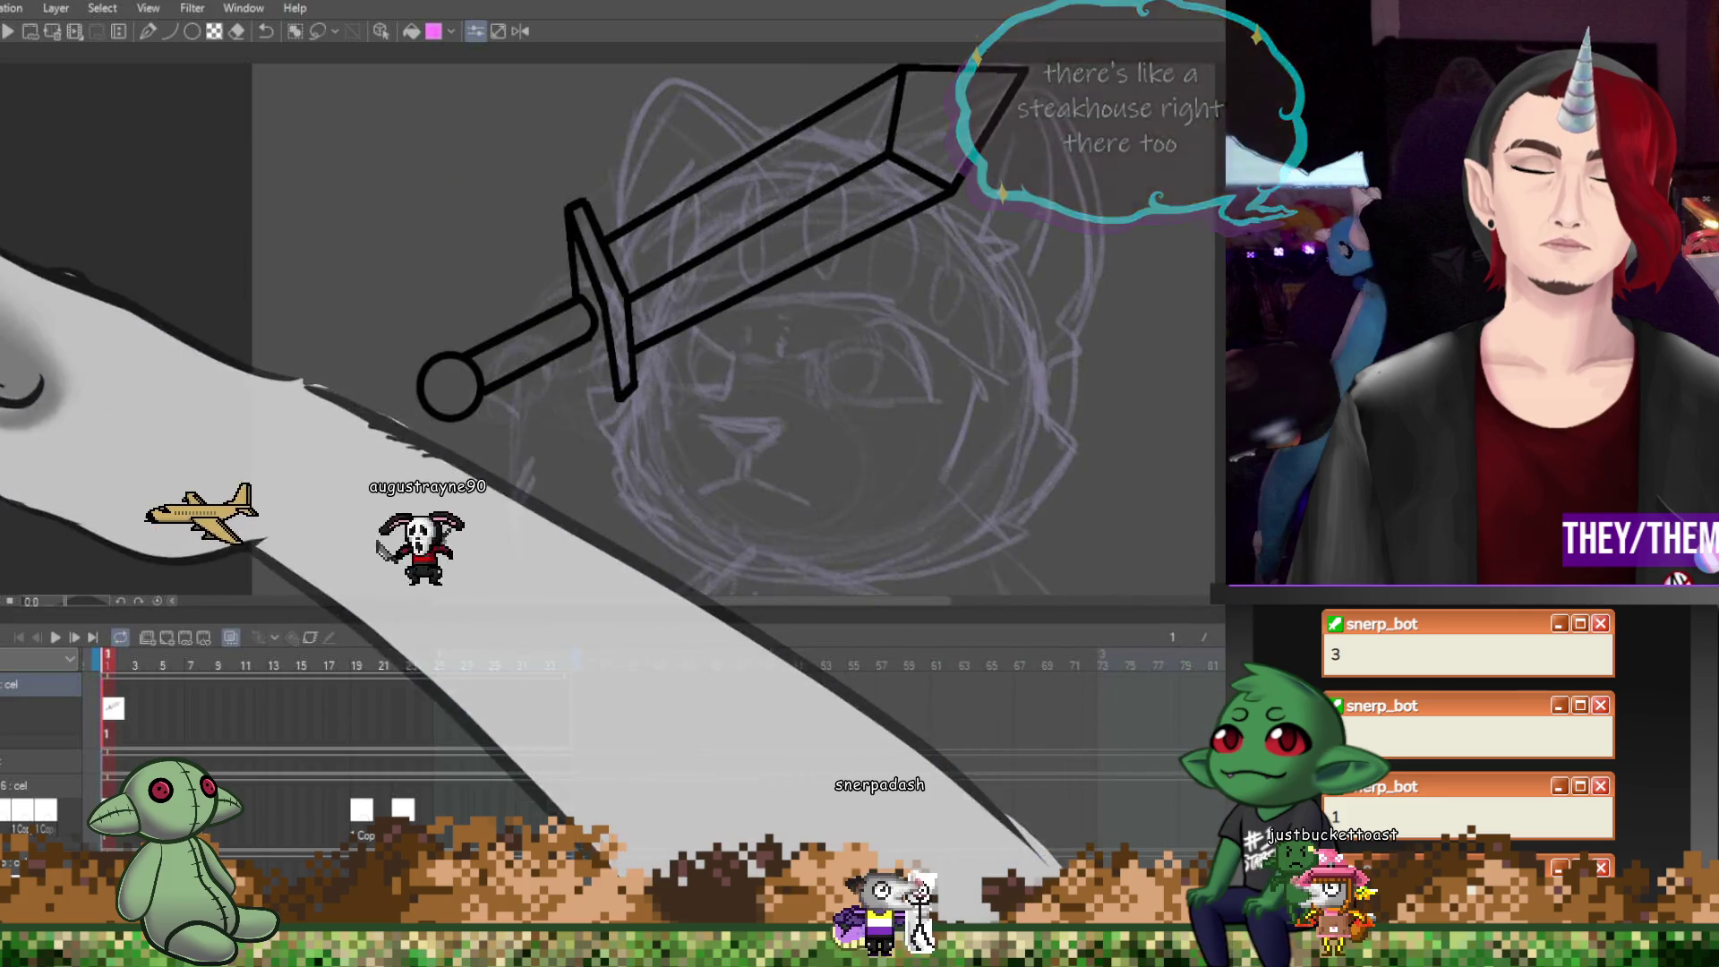
Redraw the crossguard line and the blade's lower edge, committing each as ink
{"action": "key", "text": "u"}
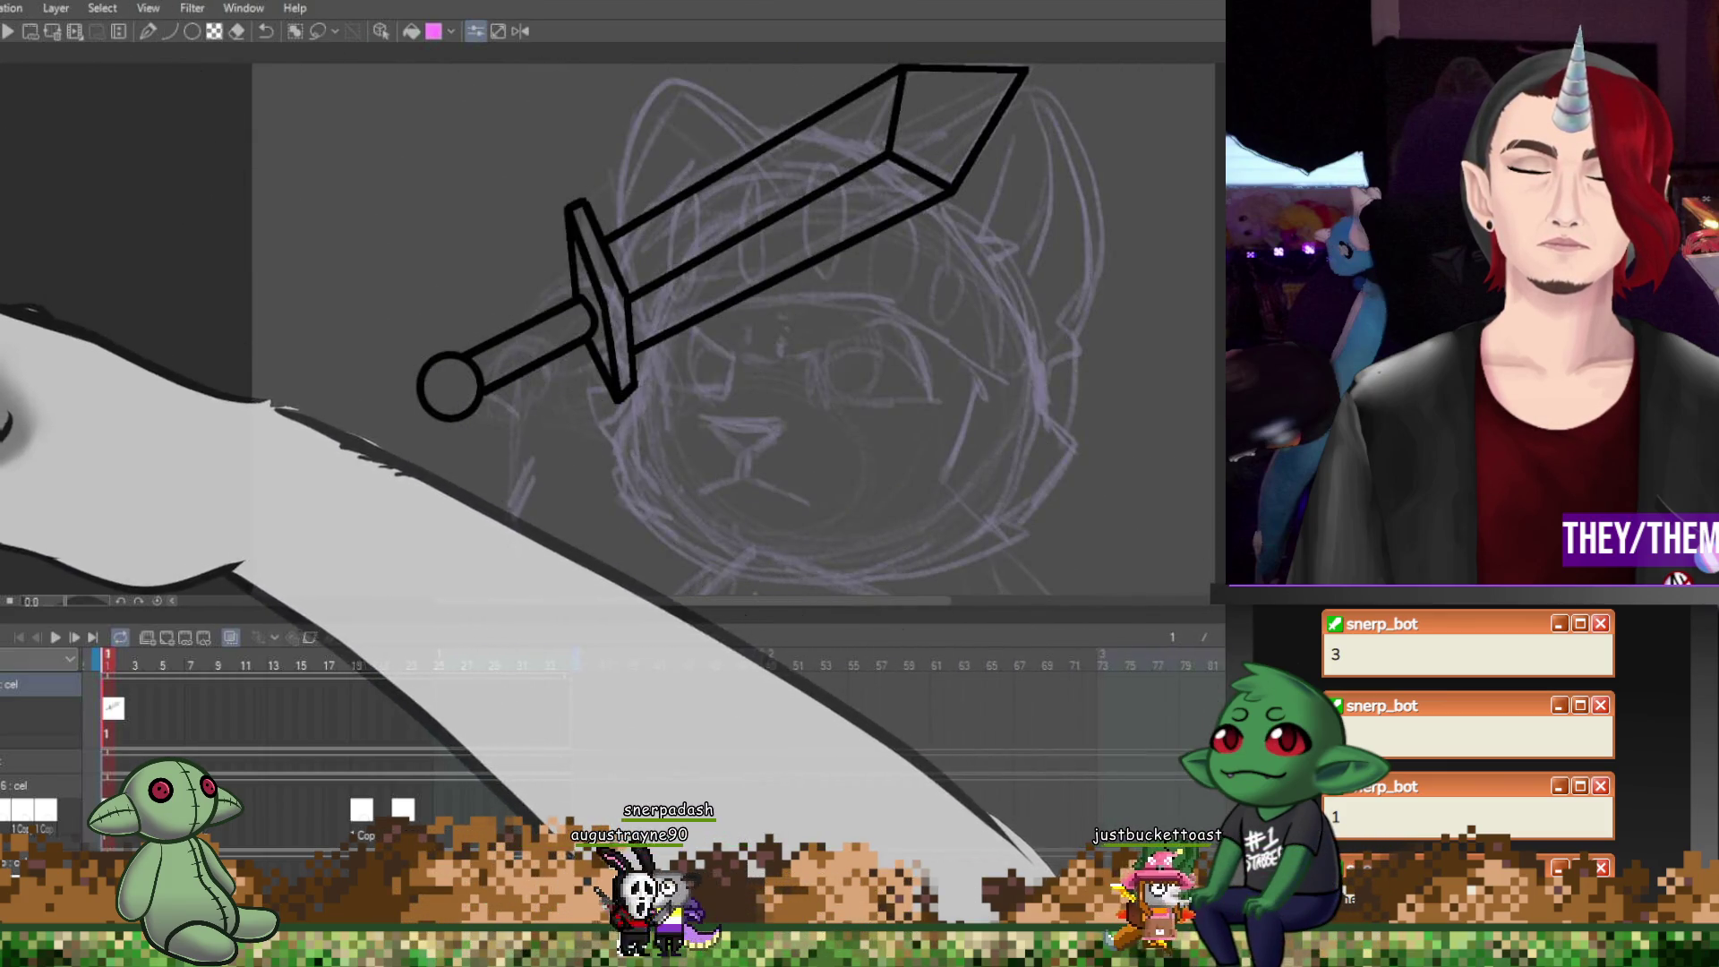
{"action": "left_click_drag", "start_coordinate": [580, 299], "coordinate": [588, 334]}
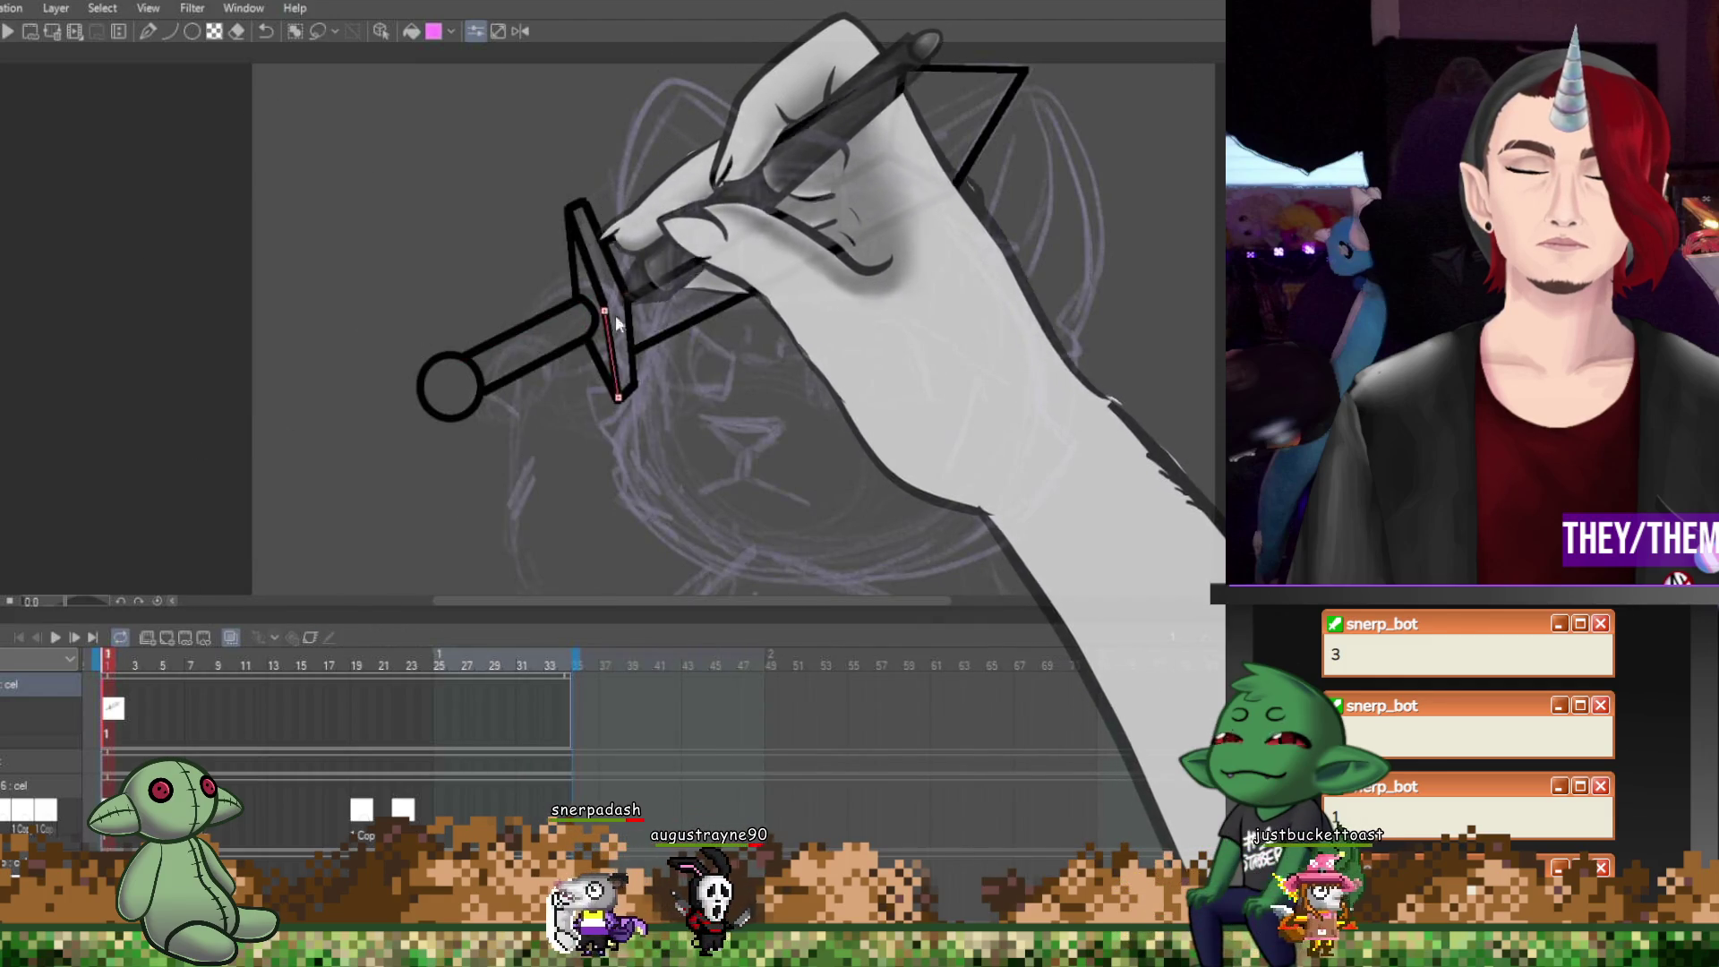
{"action": "left_click_drag", "start_coordinate": [605, 309], "coordinate": [563, 216]}
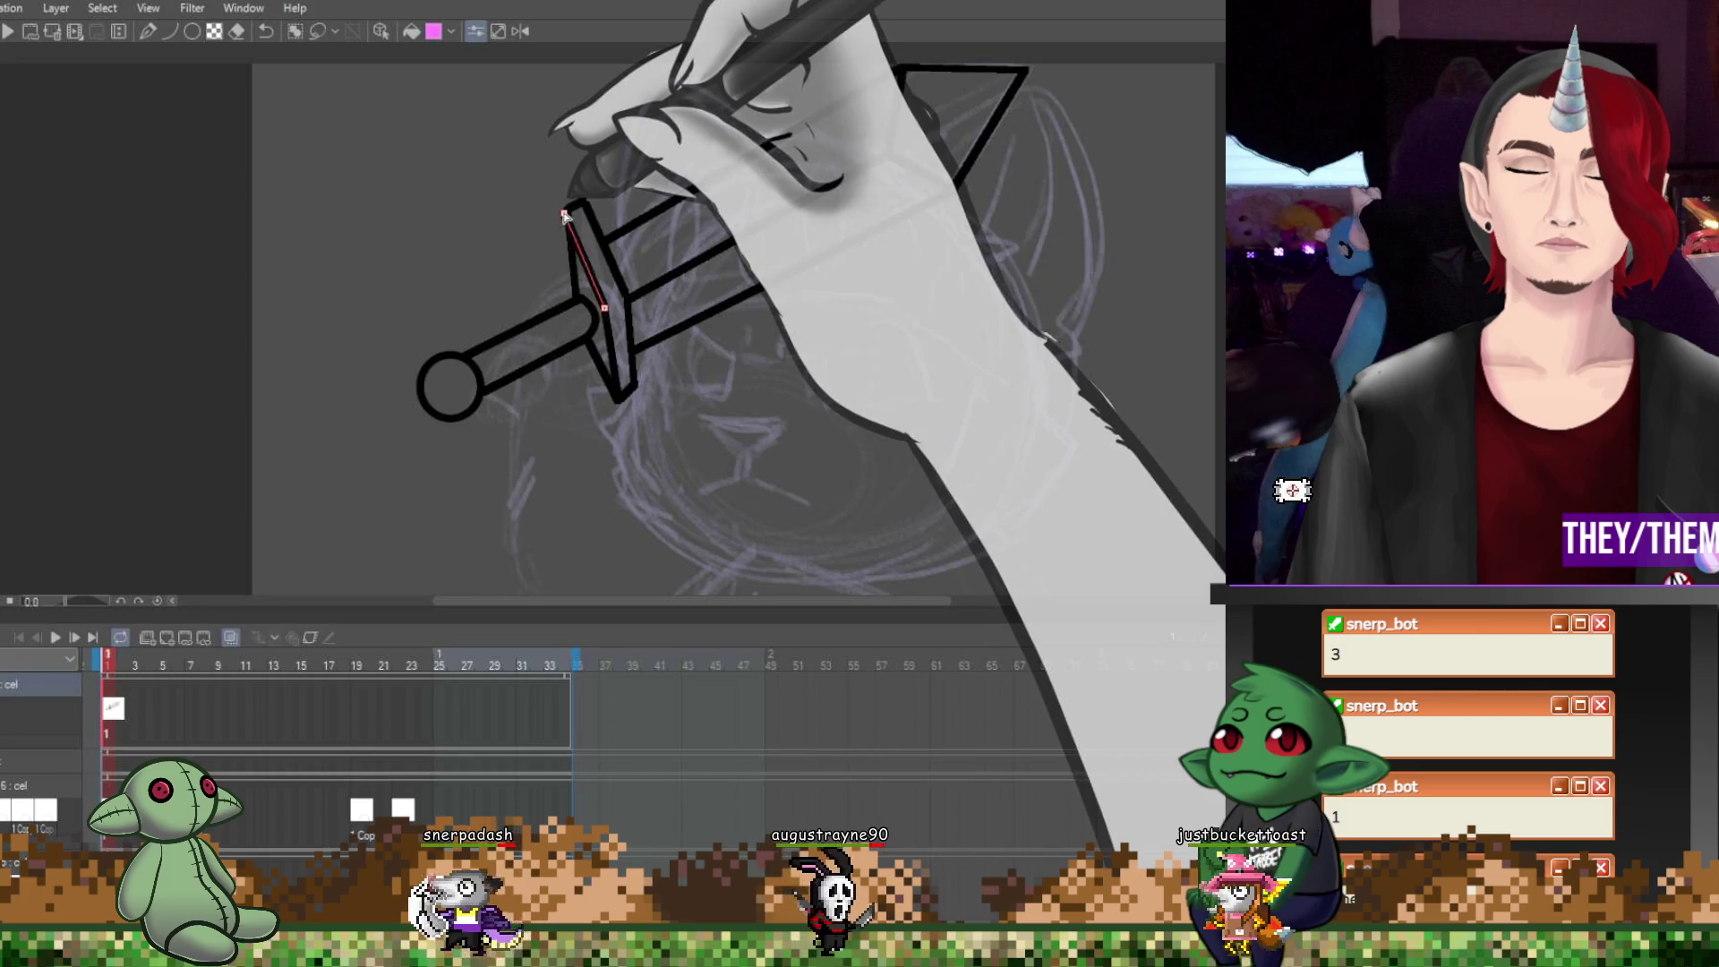
{"action": "left_click_drag", "start_coordinate": [575, 299], "coordinate": [568, 215]}
{"action": "left_click", "coordinate": [569, 215]}
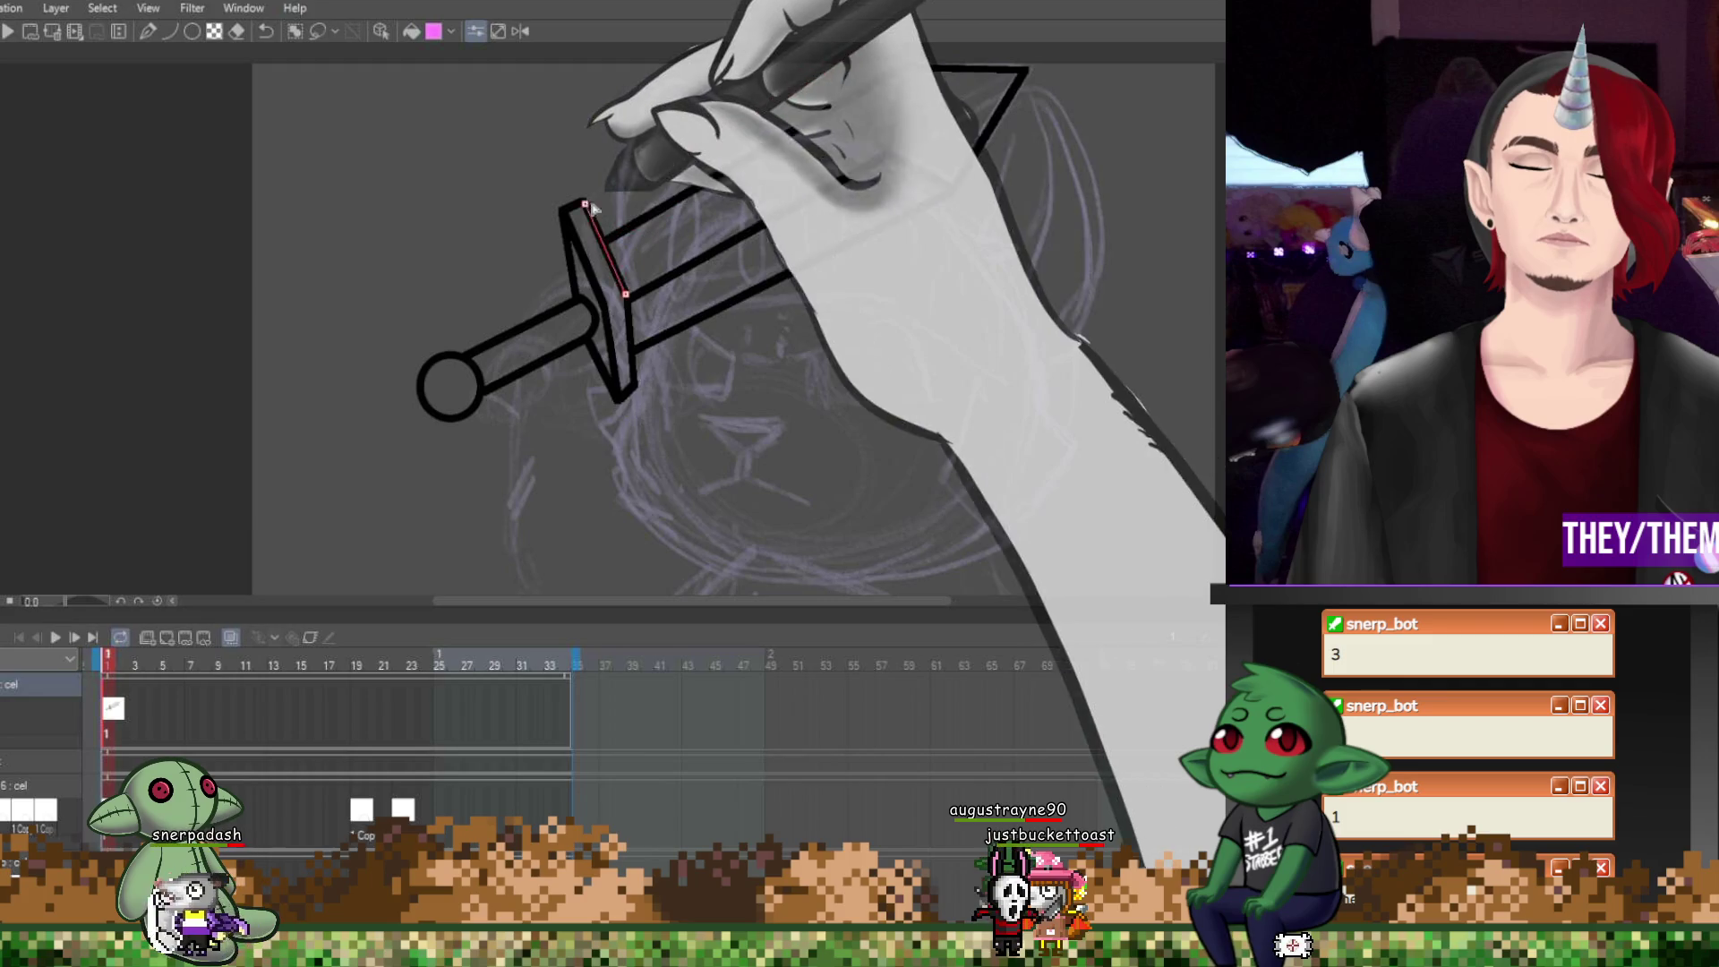
{"action": "left_click_drag", "start_coordinate": [627, 300], "coordinate": [886, 154]}
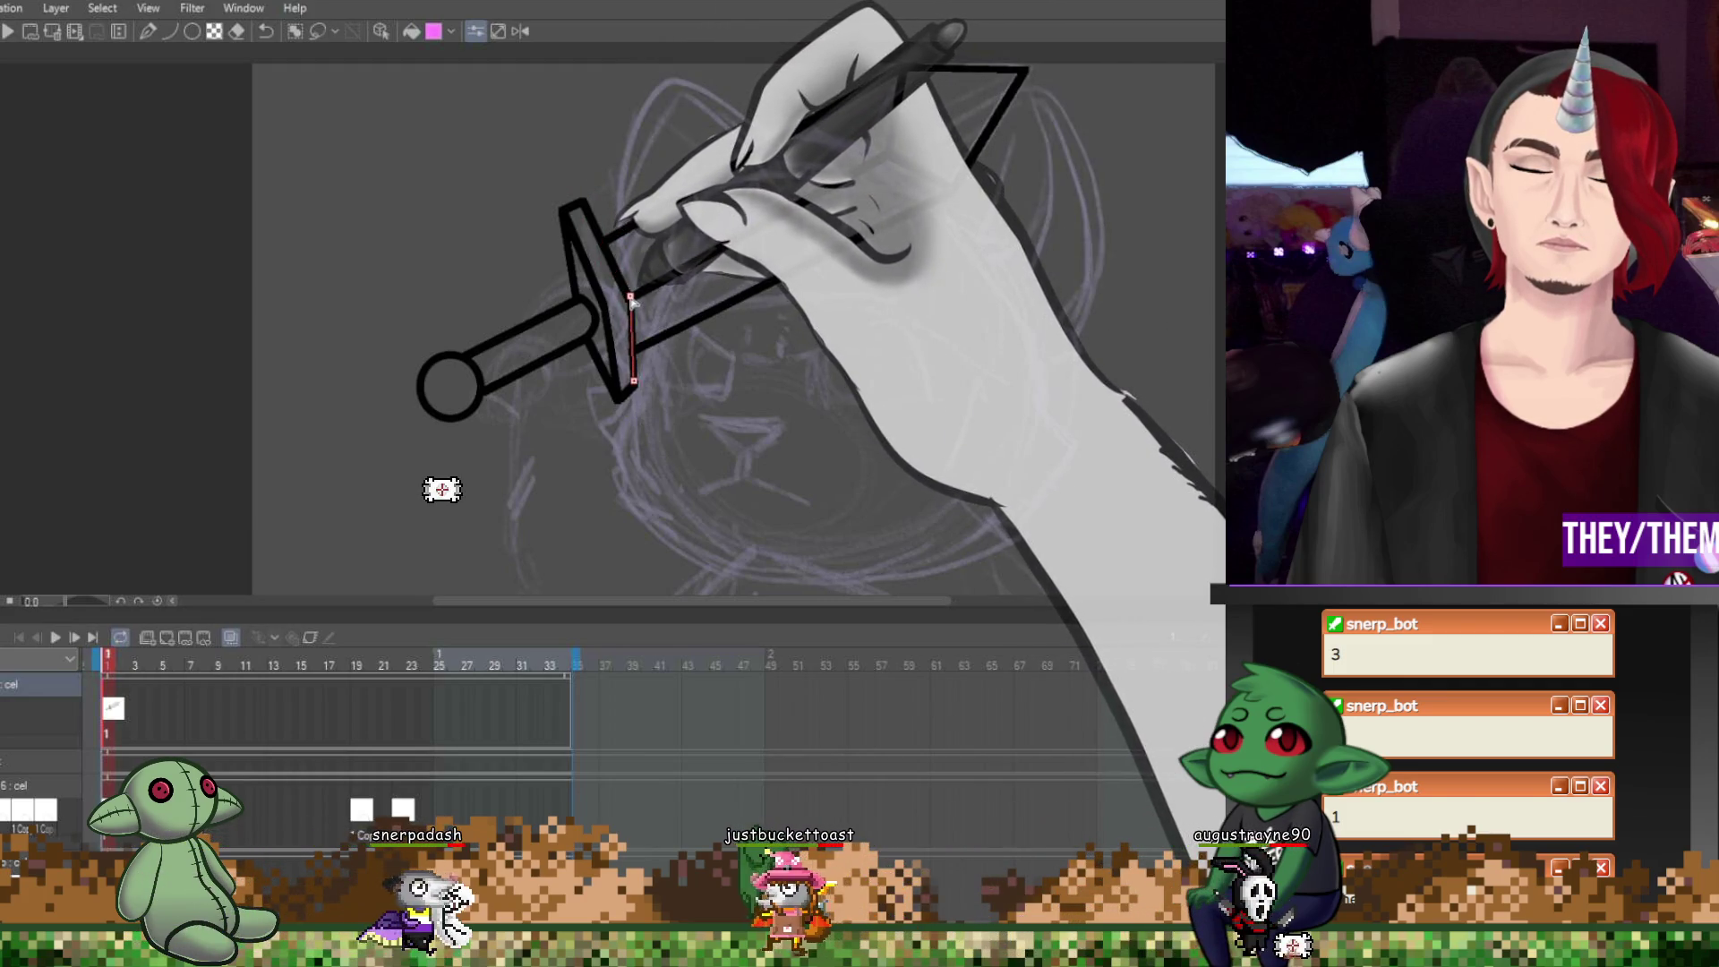
{"action": "left_click", "coordinate": [641, 299]}
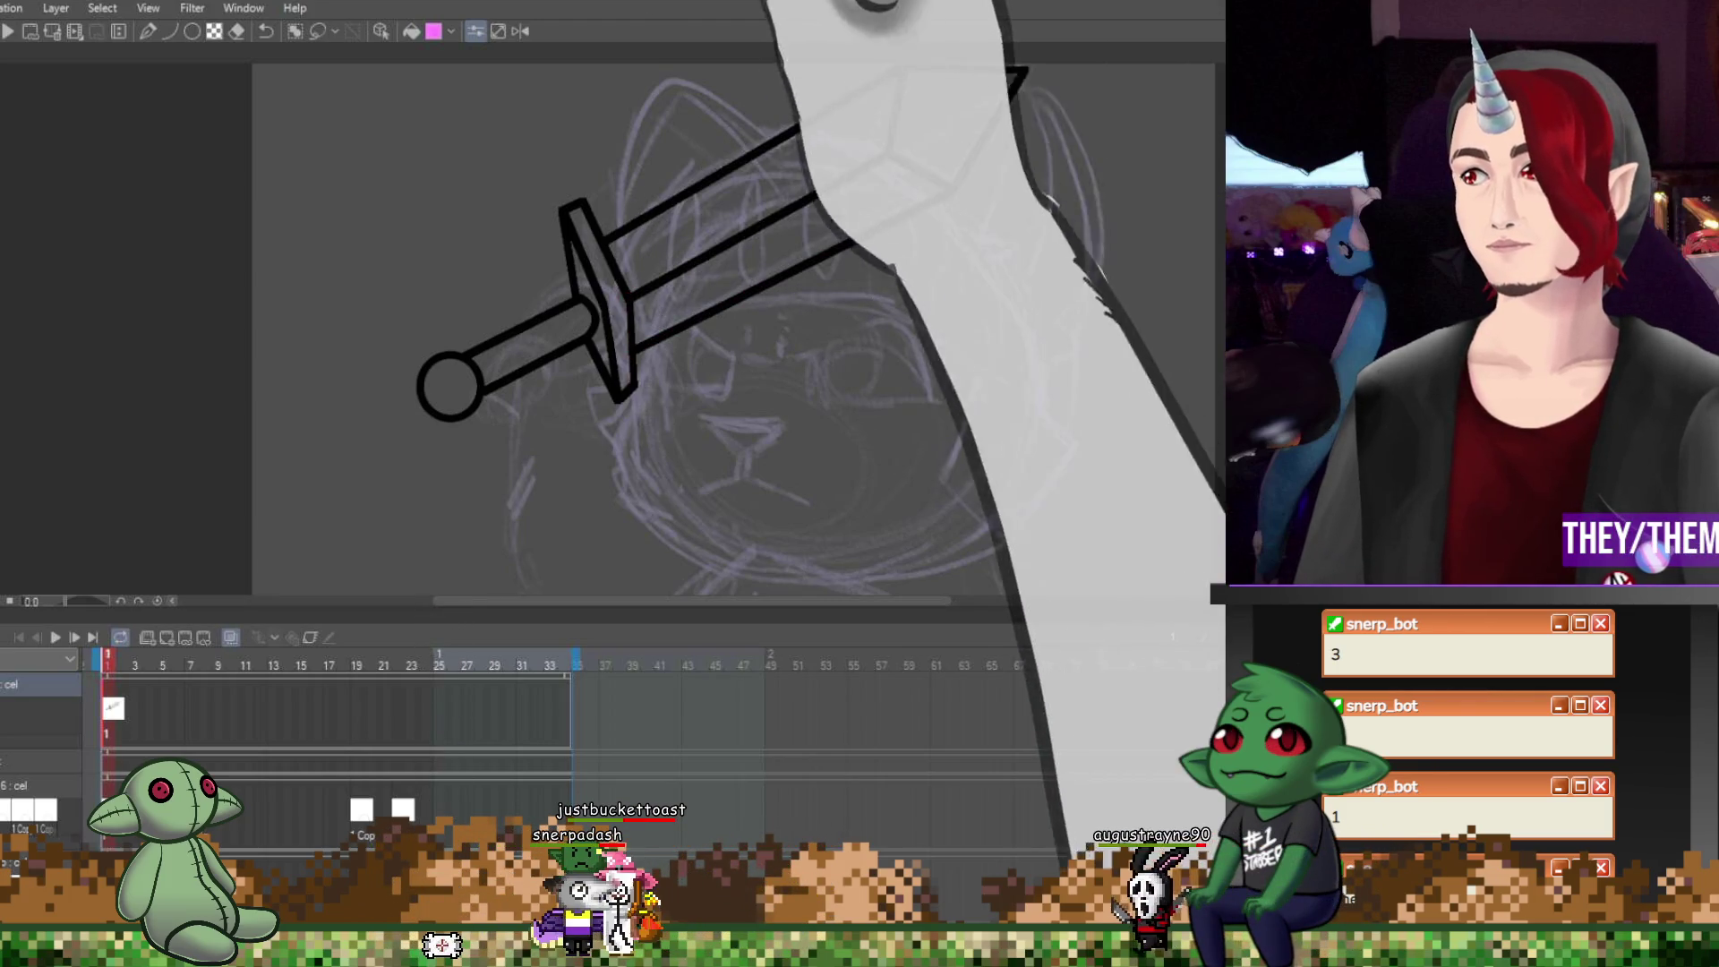
Ink the top edge of the sword's blade with one stroke
{"action": "scroll", "coordinate": [1008, 169], "scroll_direction": "down", "scroll_amount": 3}
{"action": "scroll", "coordinate": [833, 163], "scroll_direction": "up", "scroll_amount": 3}
{"action": "scroll", "coordinate": [832, 163], "scroll_direction": "down", "scroll_amount": 3}
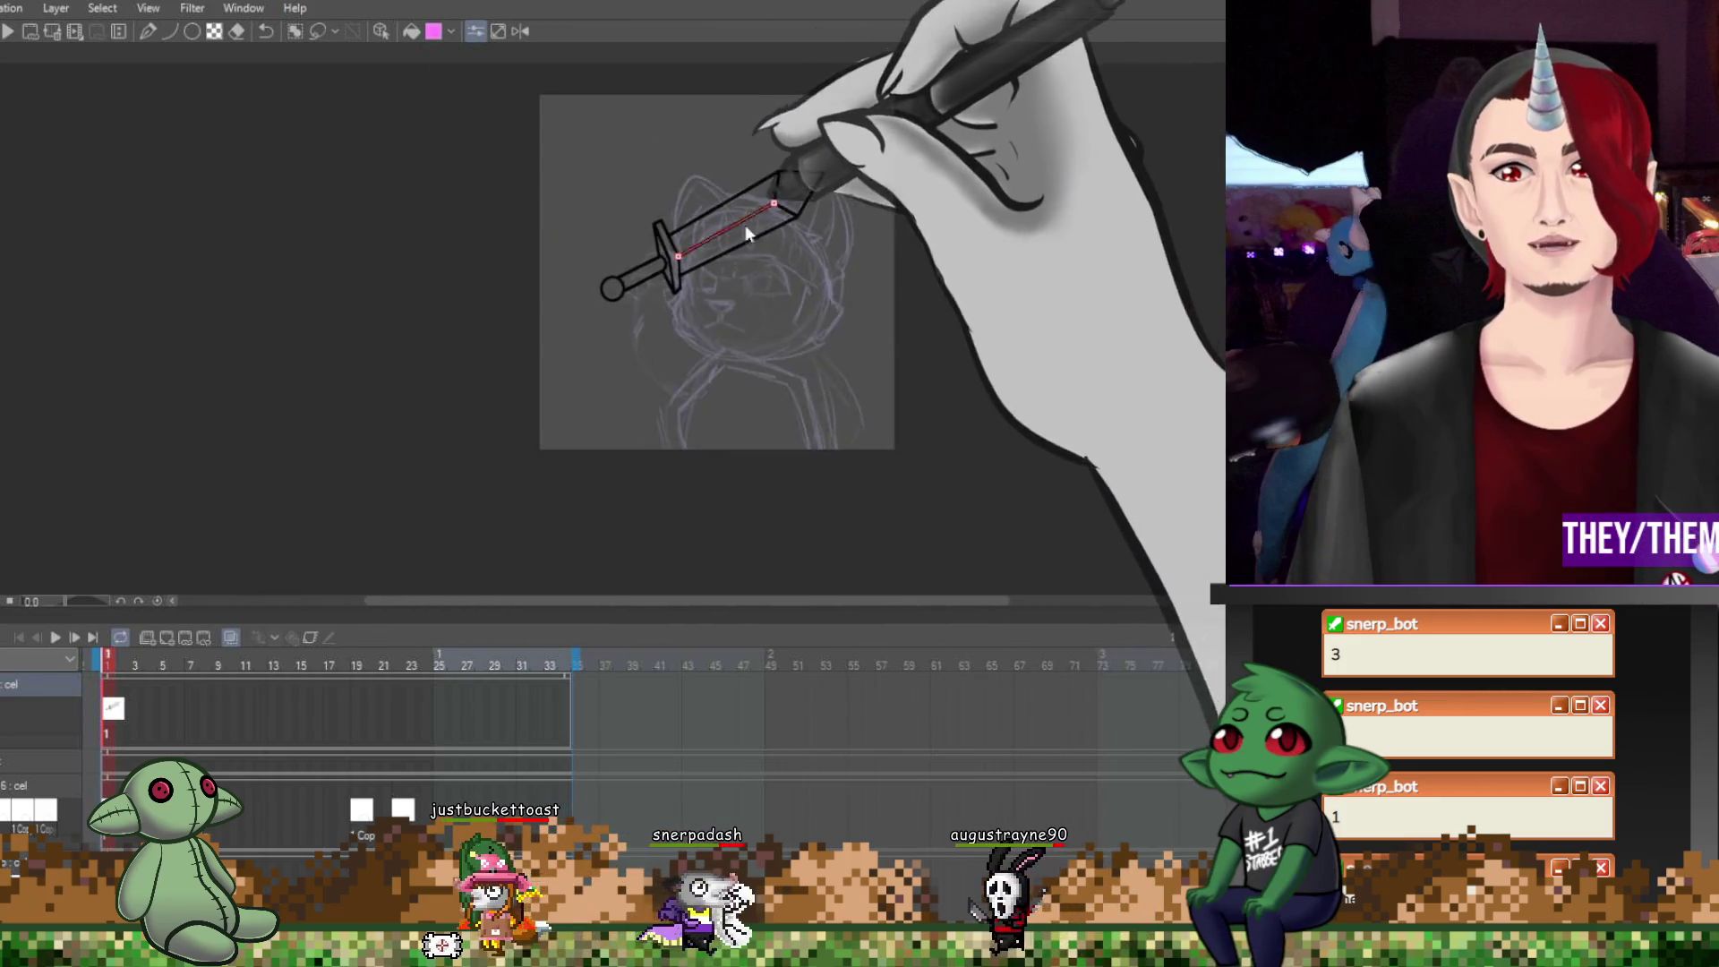
{"action": "scroll", "coordinate": [603, 275], "scroll_direction": "up", "scroll_amount": 3}
{"action": "left_click_drag", "start_coordinate": [755, 152], "coordinate": [906, 65]}
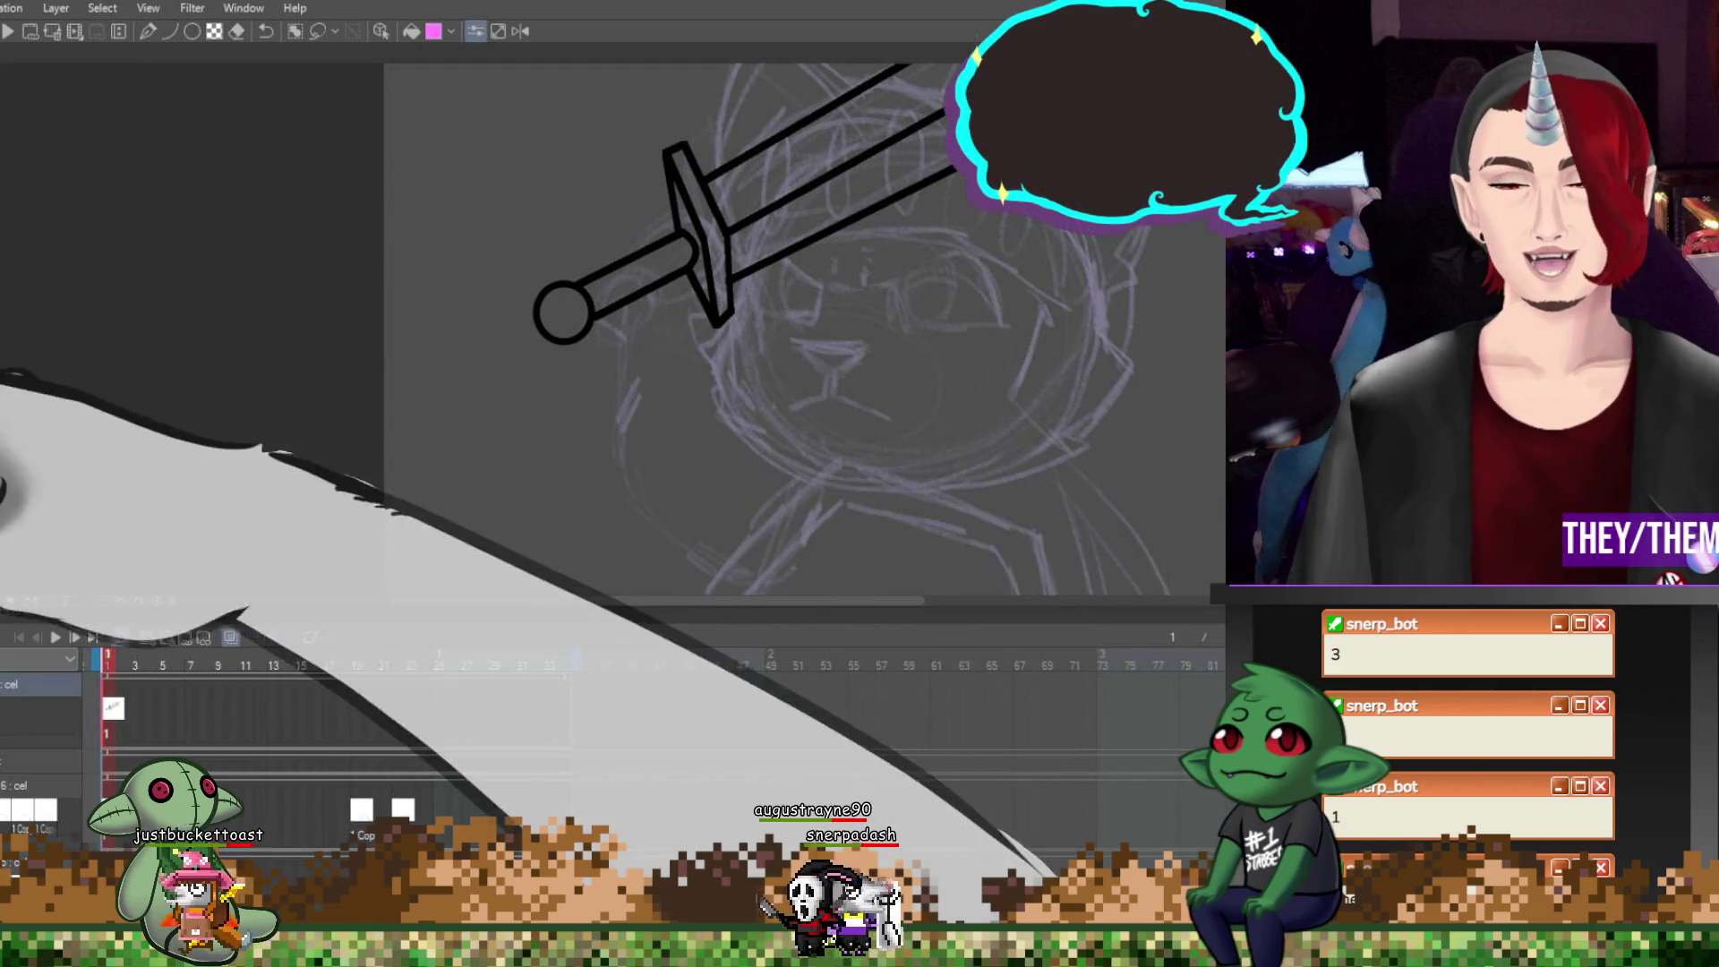
{"action": "key", "text": "u"}
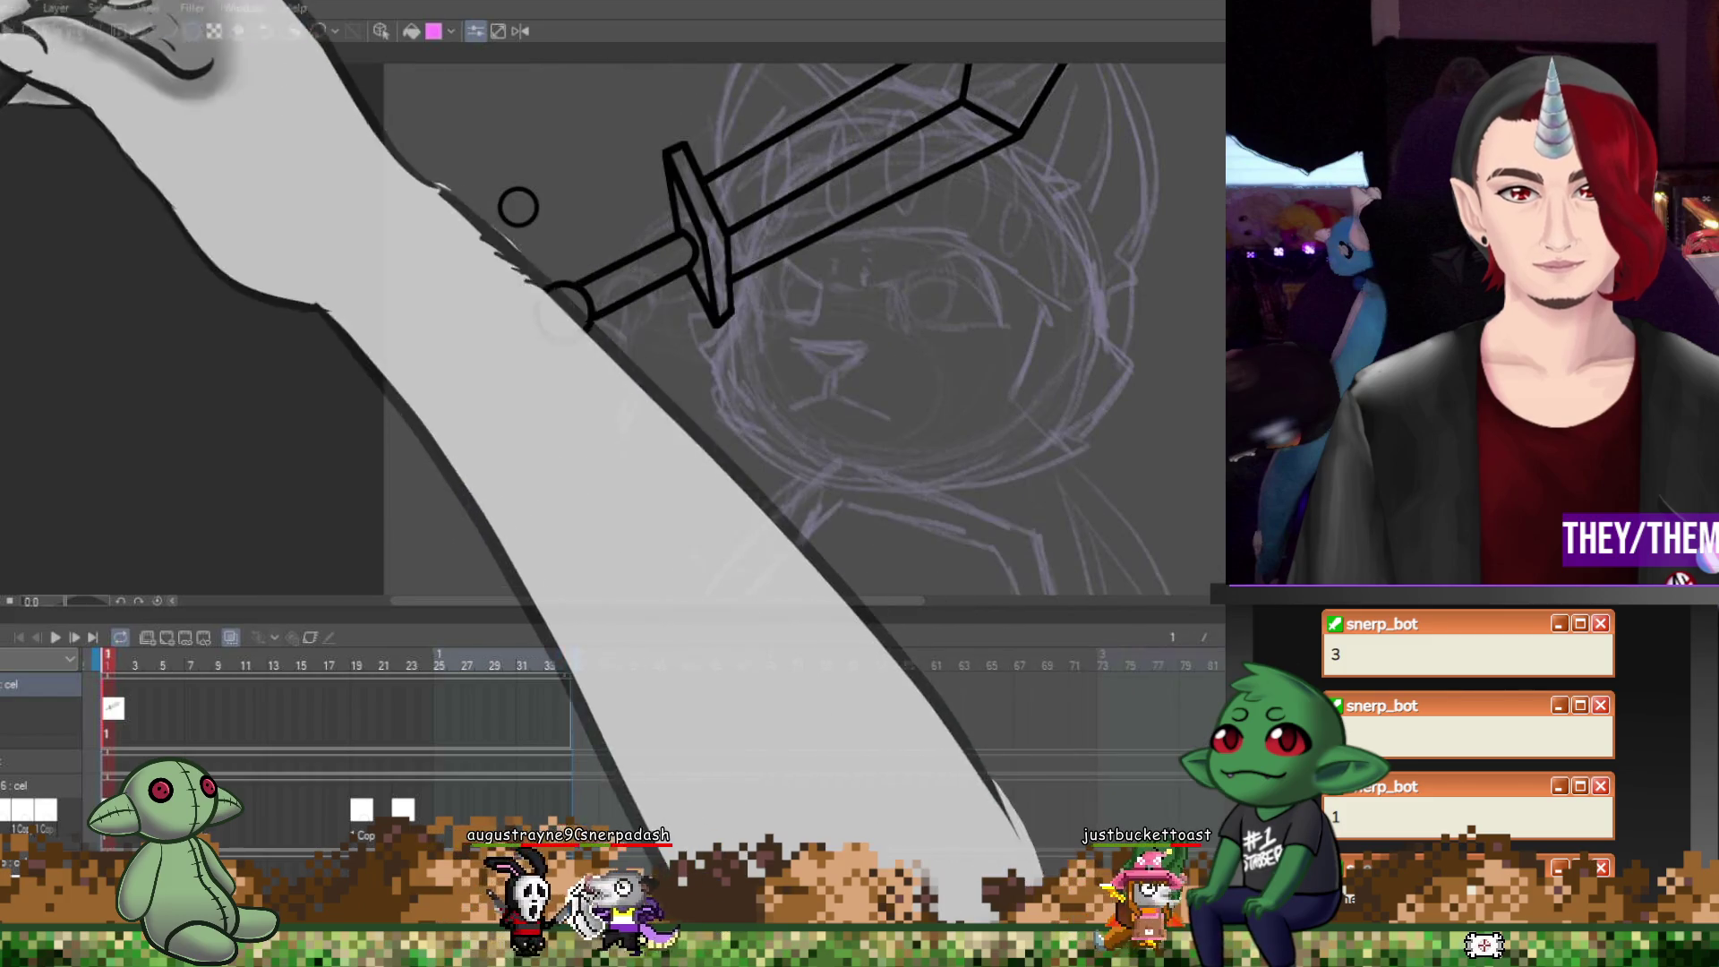
Lasso the small loose circle and move it down onto the grip's end as the pommel
{"action": "key", "text": "m"}
{"action": "left_click_drag", "start_coordinate": [499, 172], "coordinate": [528, 170]}
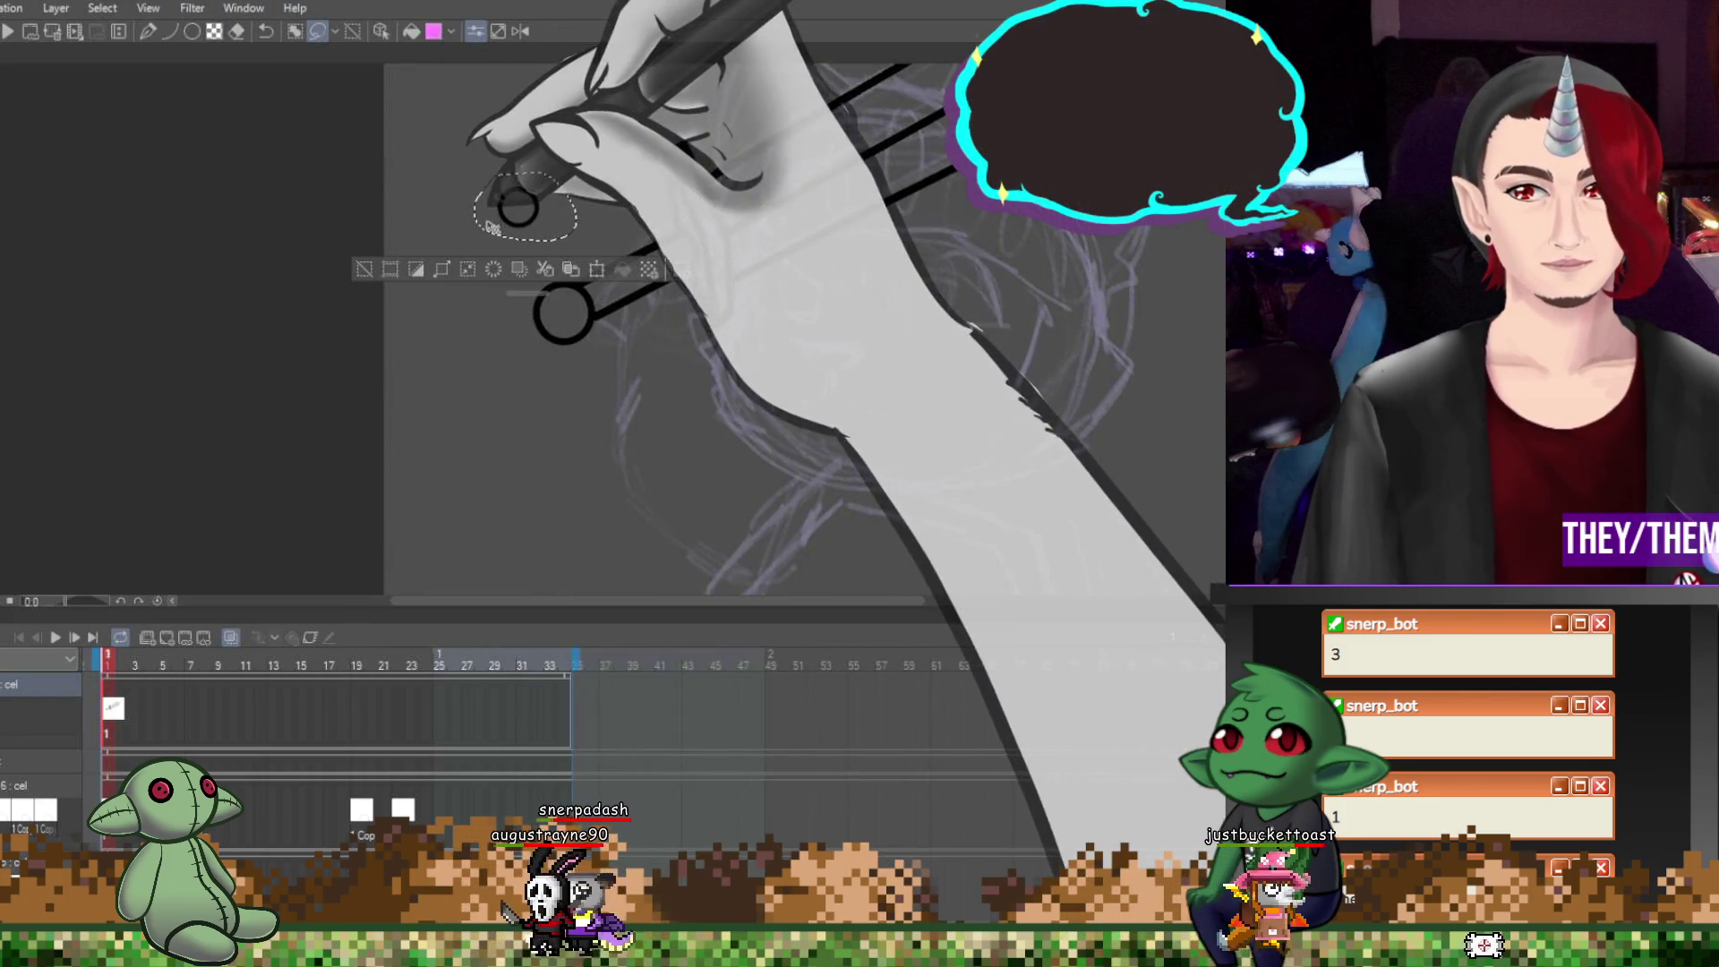
{"action": "key", "text": "ctrl+t"}
{"action": "left_click_drag", "start_coordinate": [590, 256], "coordinate": [592, 314]}
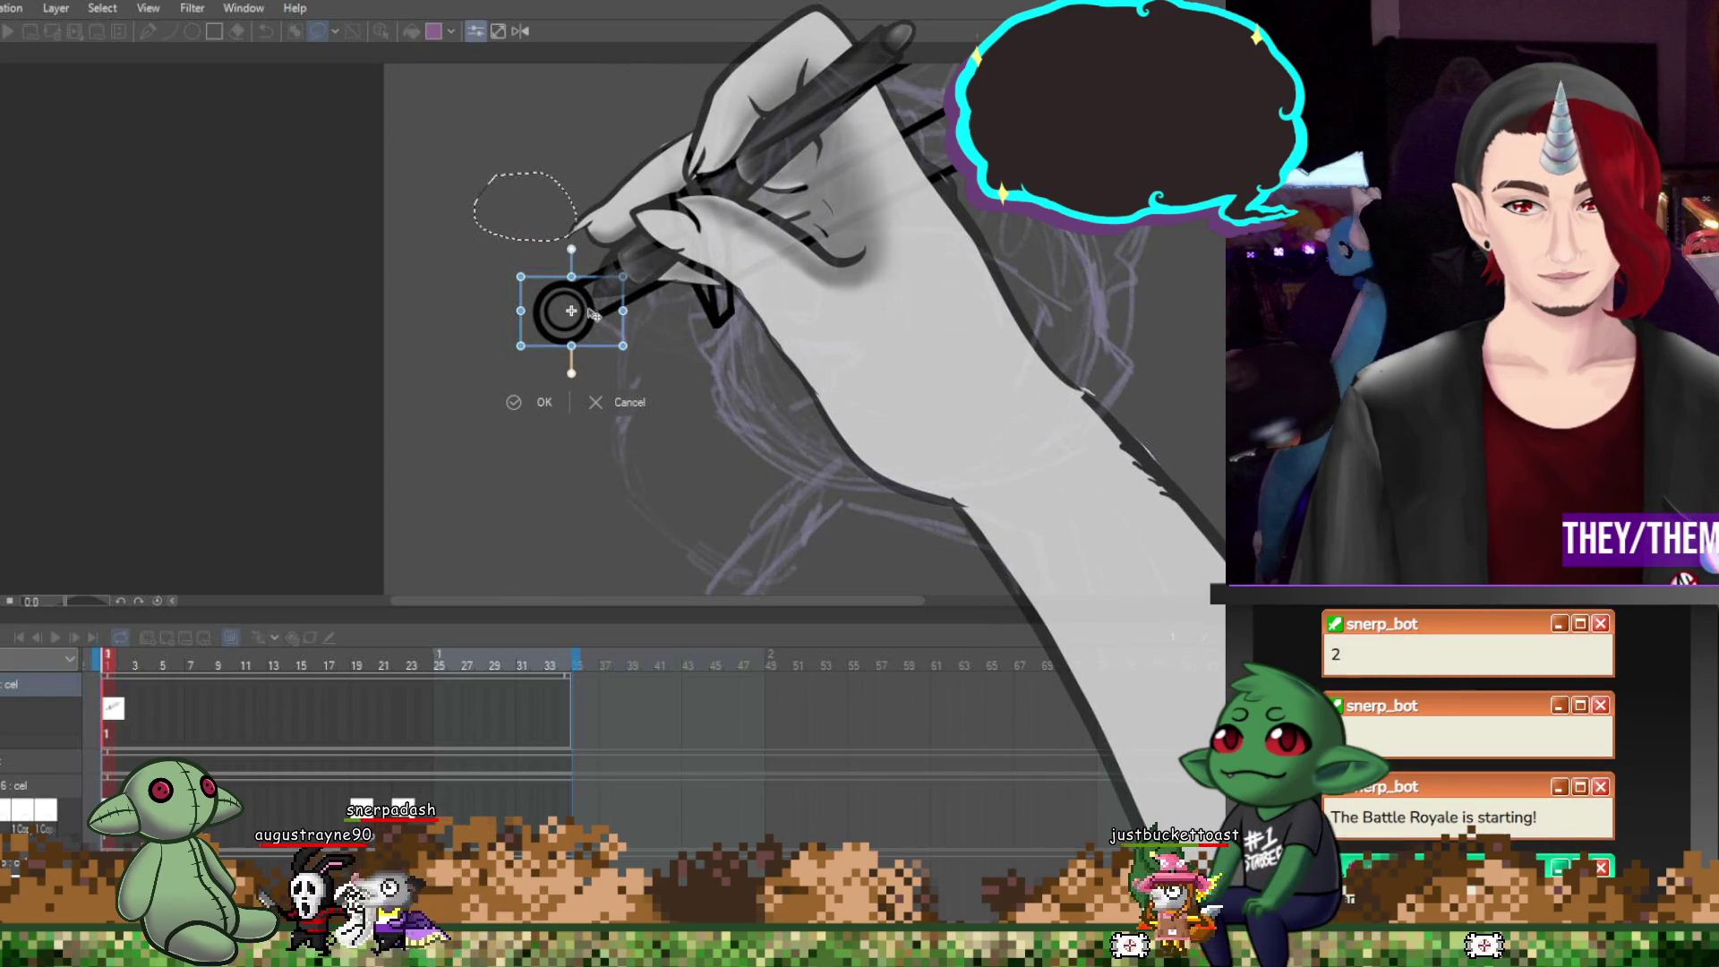
{"action": "key", "text": "Return"}
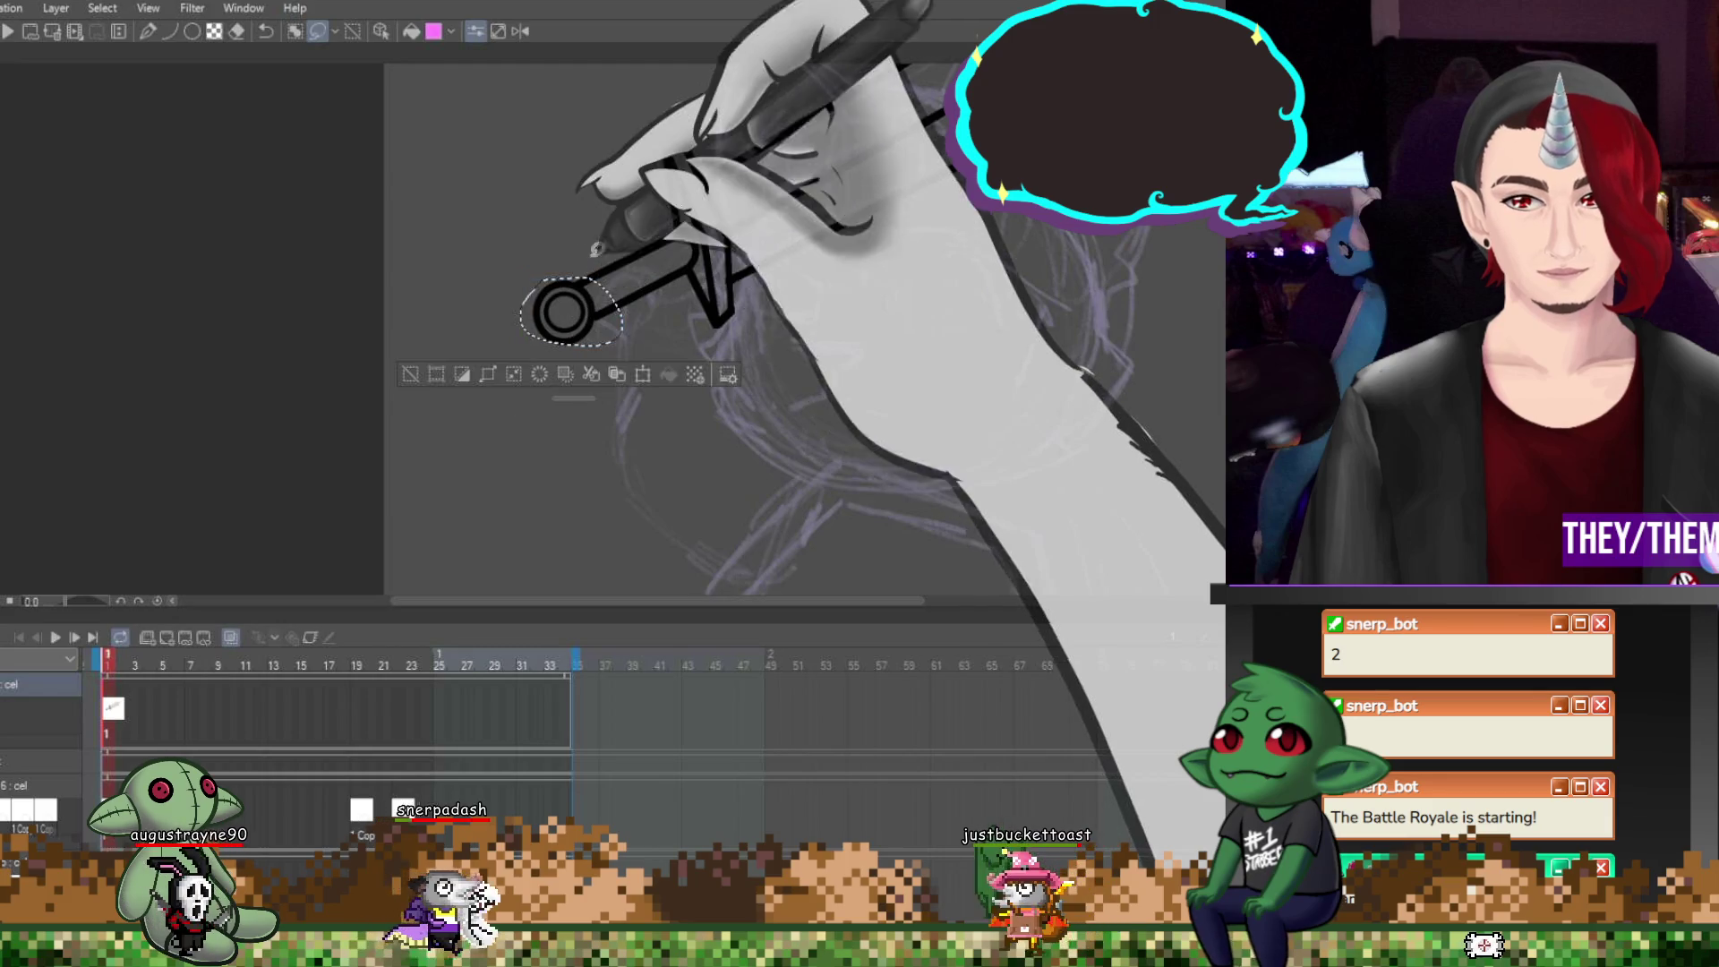
{"action": "scroll", "coordinate": [614, 368], "scroll_direction": "down", "scroll_amount": 2}
{"action": "scroll", "coordinate": [614, 368], "scroll_direction": "down", "scroll_amount": 1}
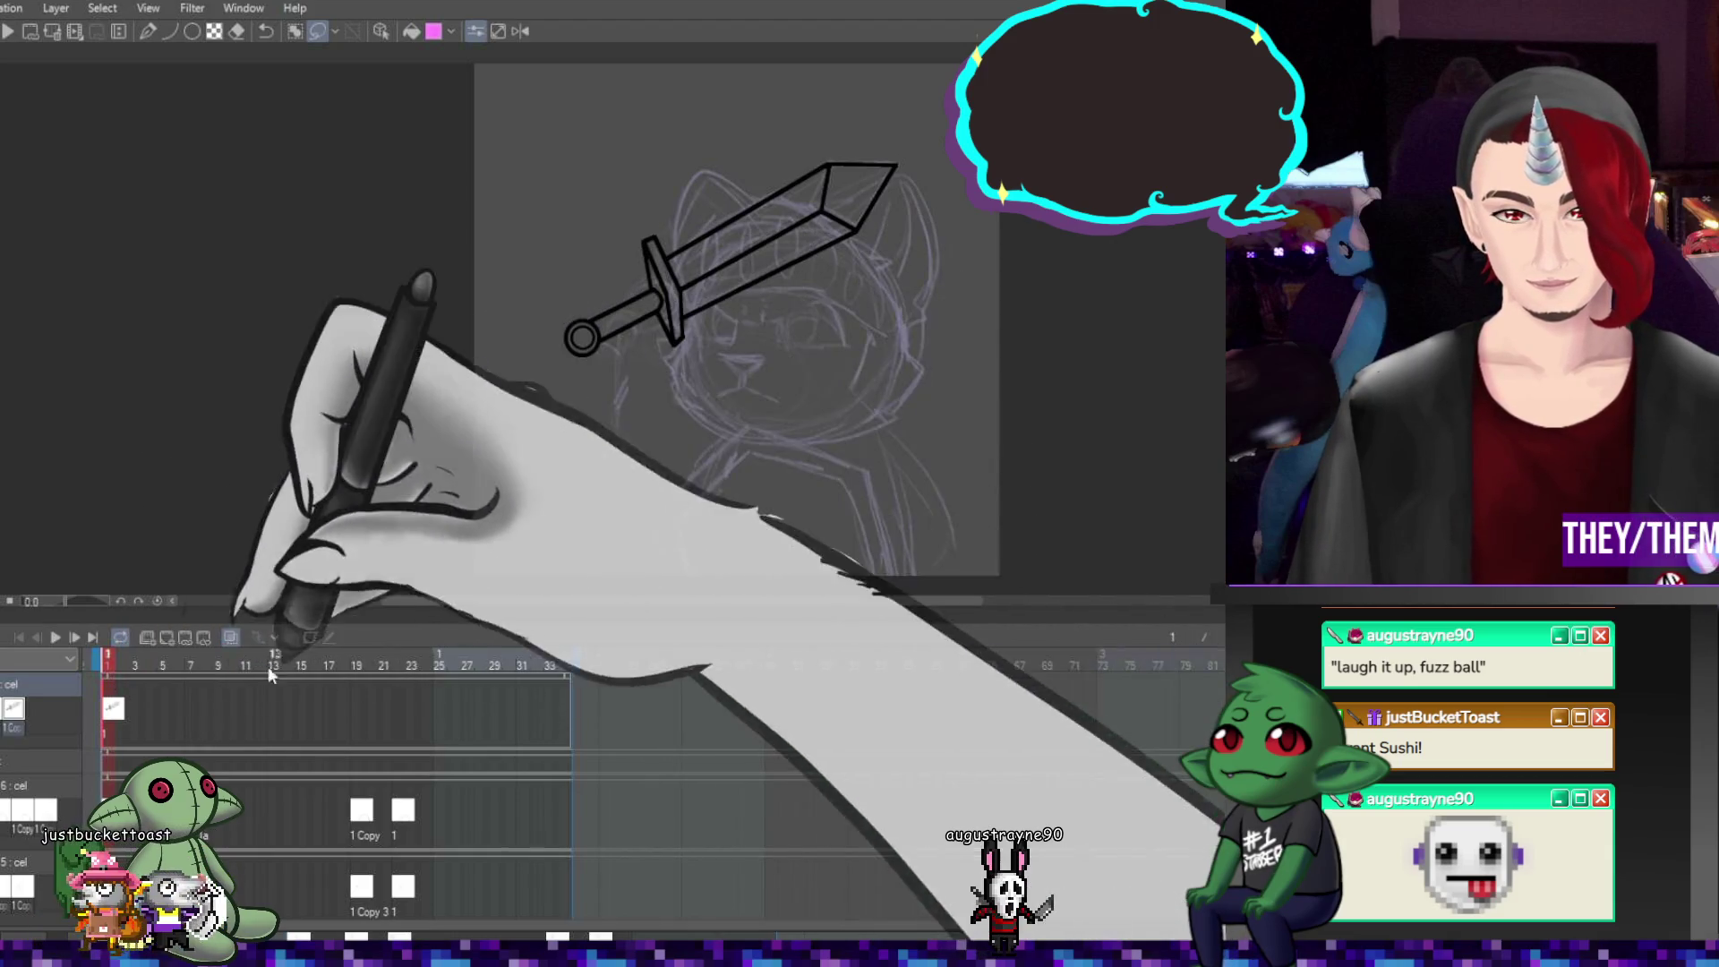
Assign sword cels to frames 5, 8, 19 and 22, pasting the sword onto frame 22
{"action": "left_click", "coordinate": [163, 711]}
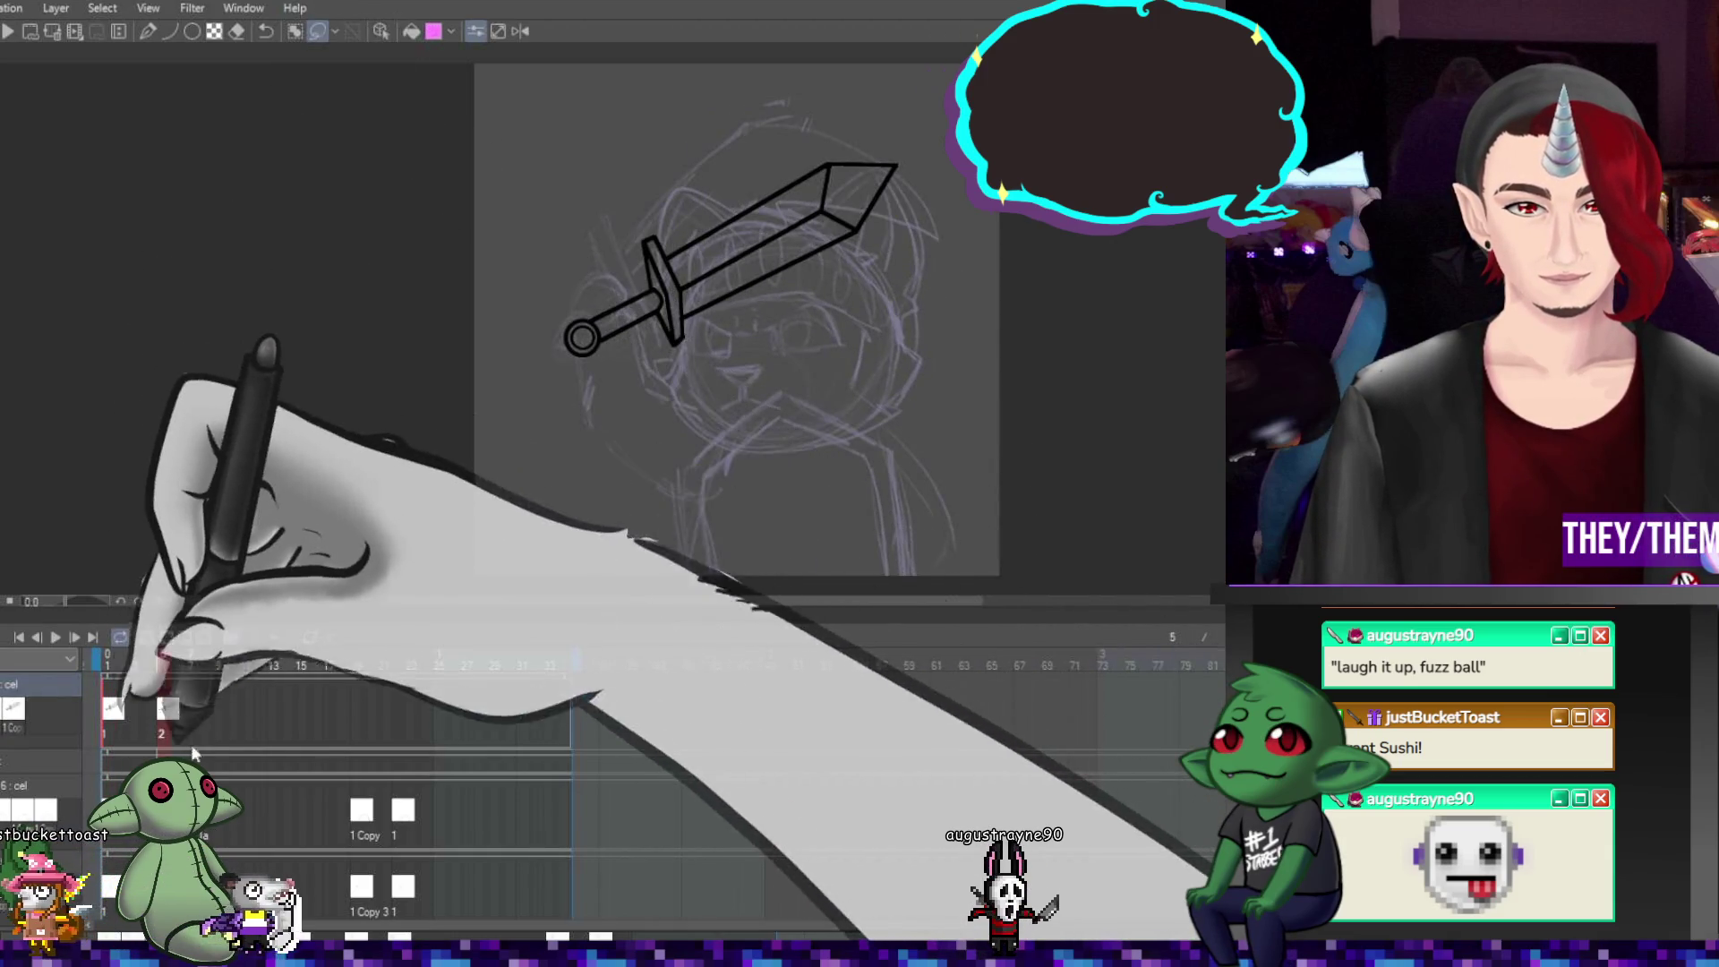
{"action": "left_click", "coordinate": [210, 712]}
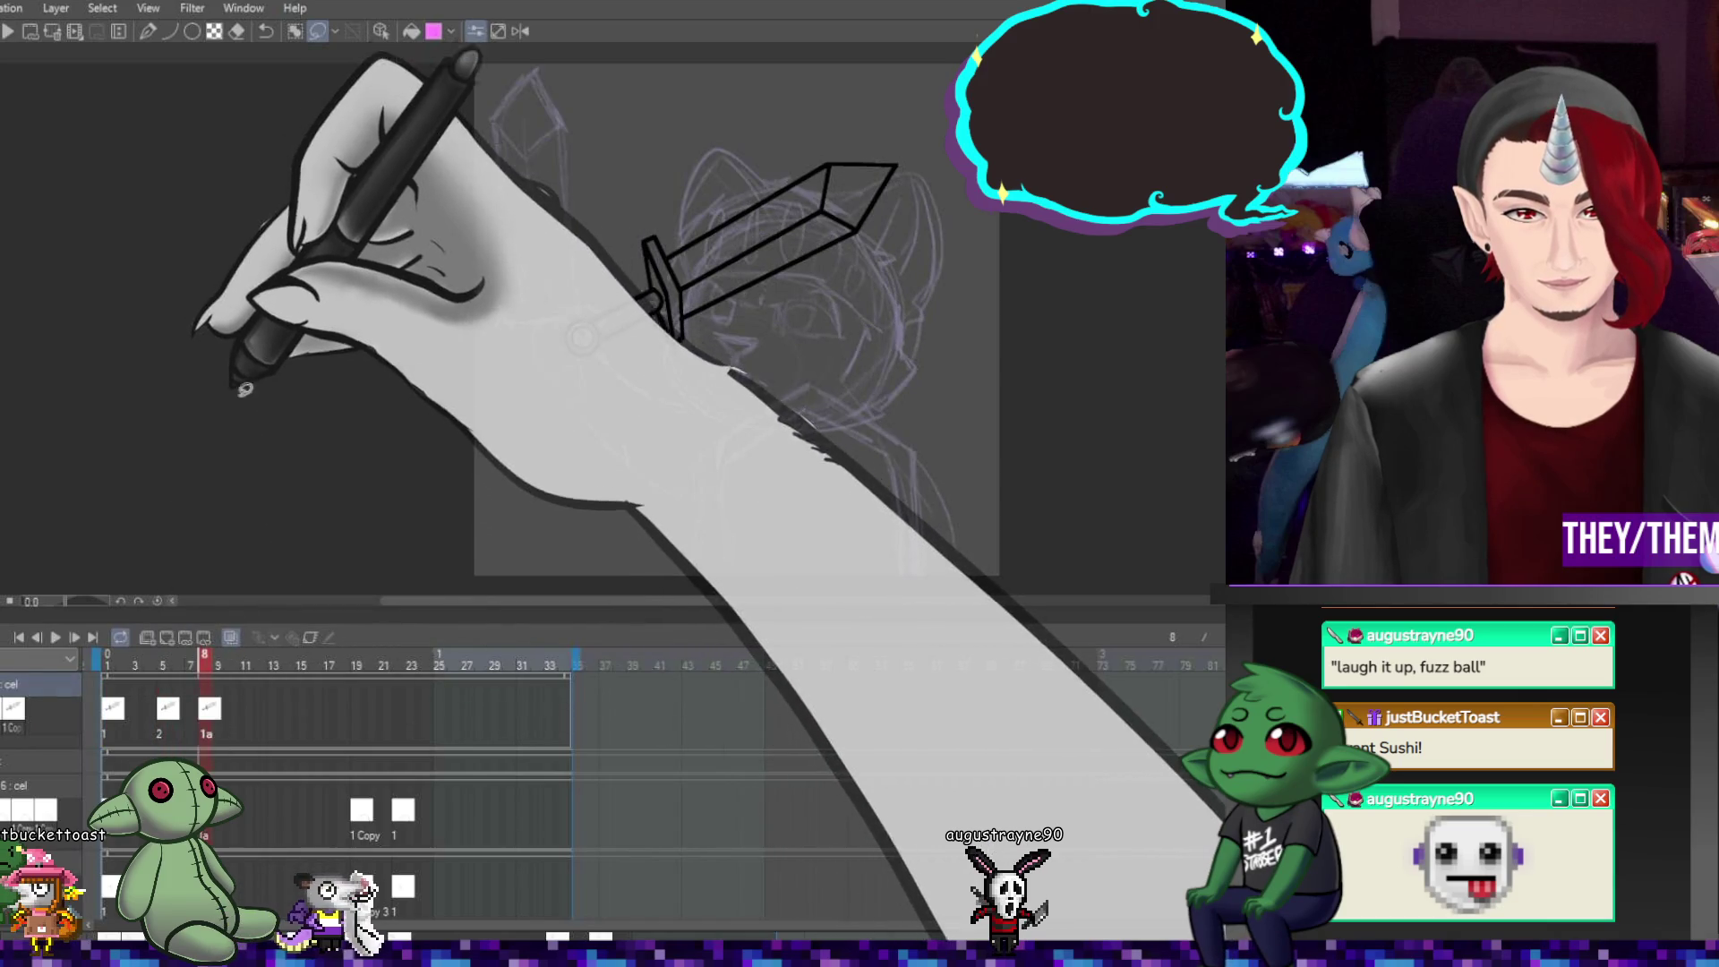
{"action": "left_click", "coordinate": [356, 707]}
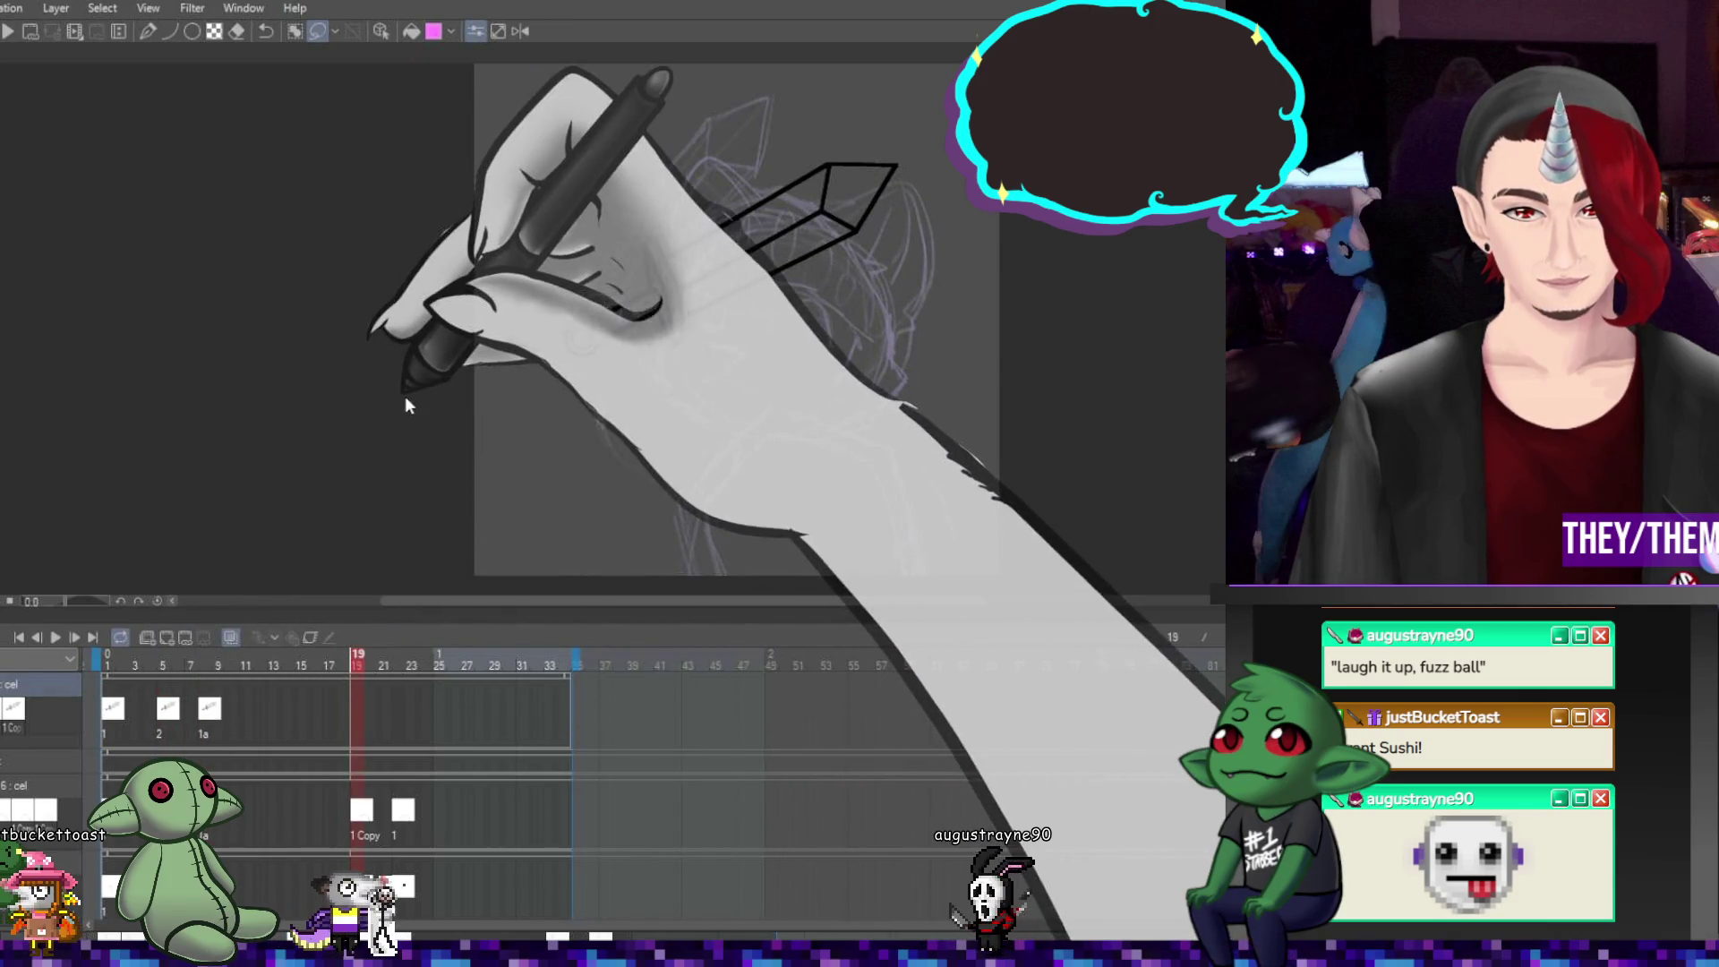
{"action": "left_click", "coordinate": [400, 716]}
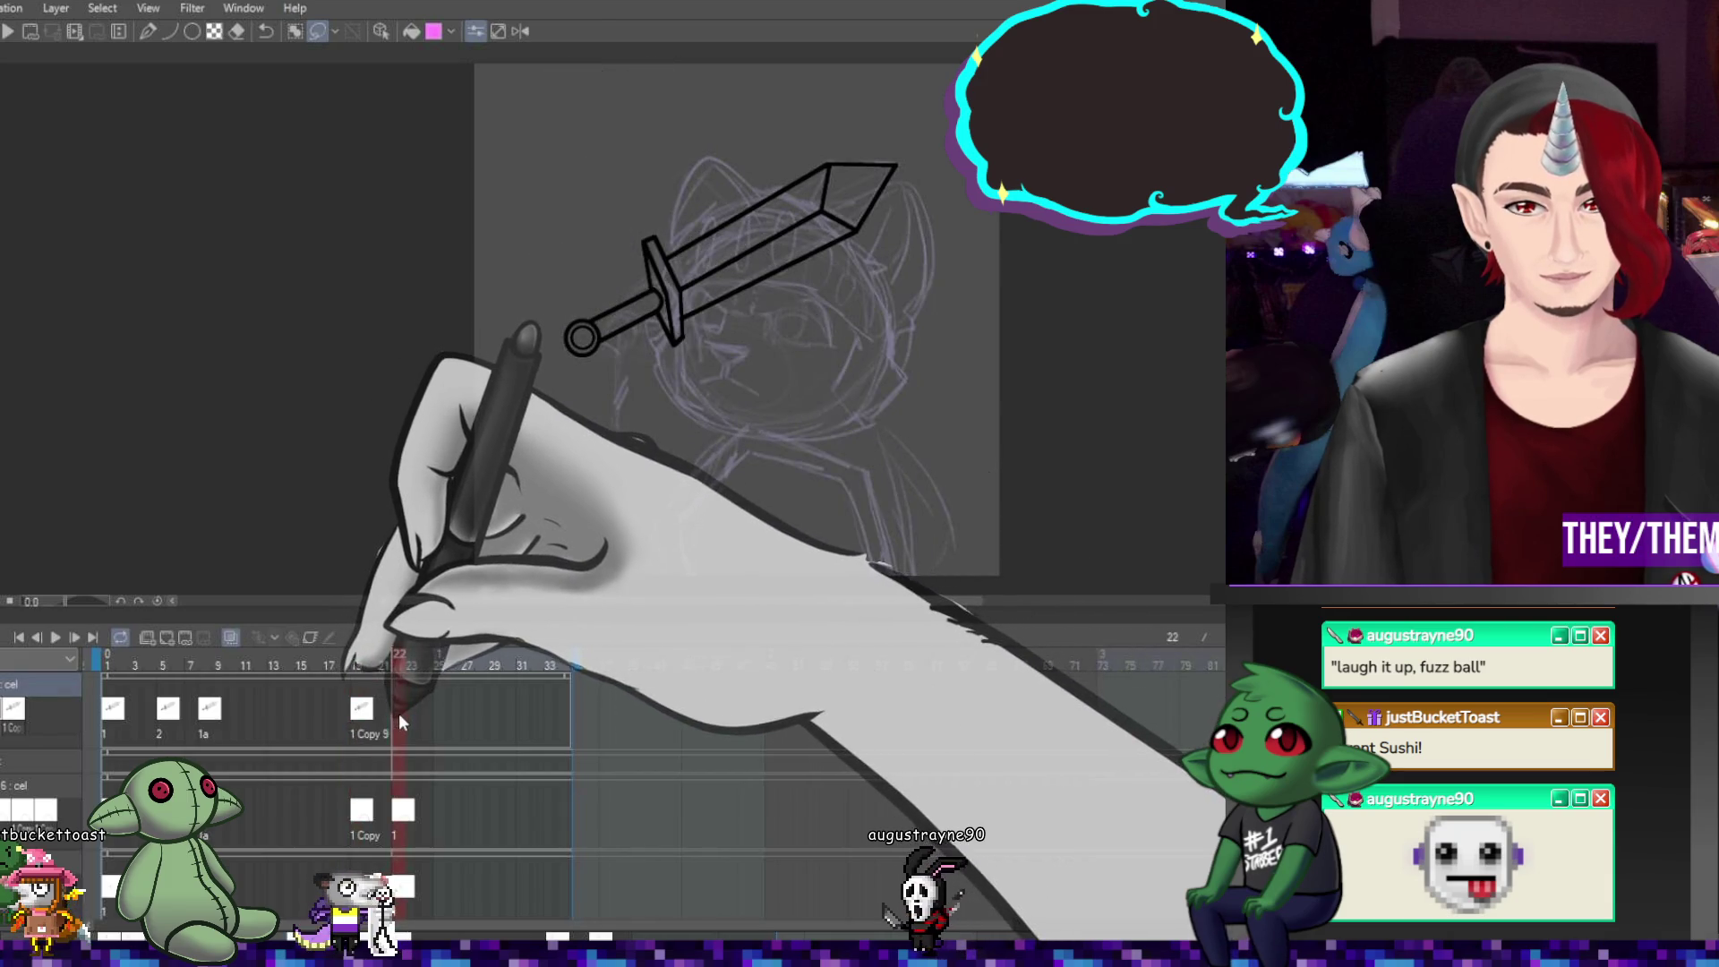
{"action": "key", "text": "ctrl+v"}
Rotate the frame-5 sword steeper and nudge it further left and up
{"action": "left_click", "coordinate": [168, 709]}
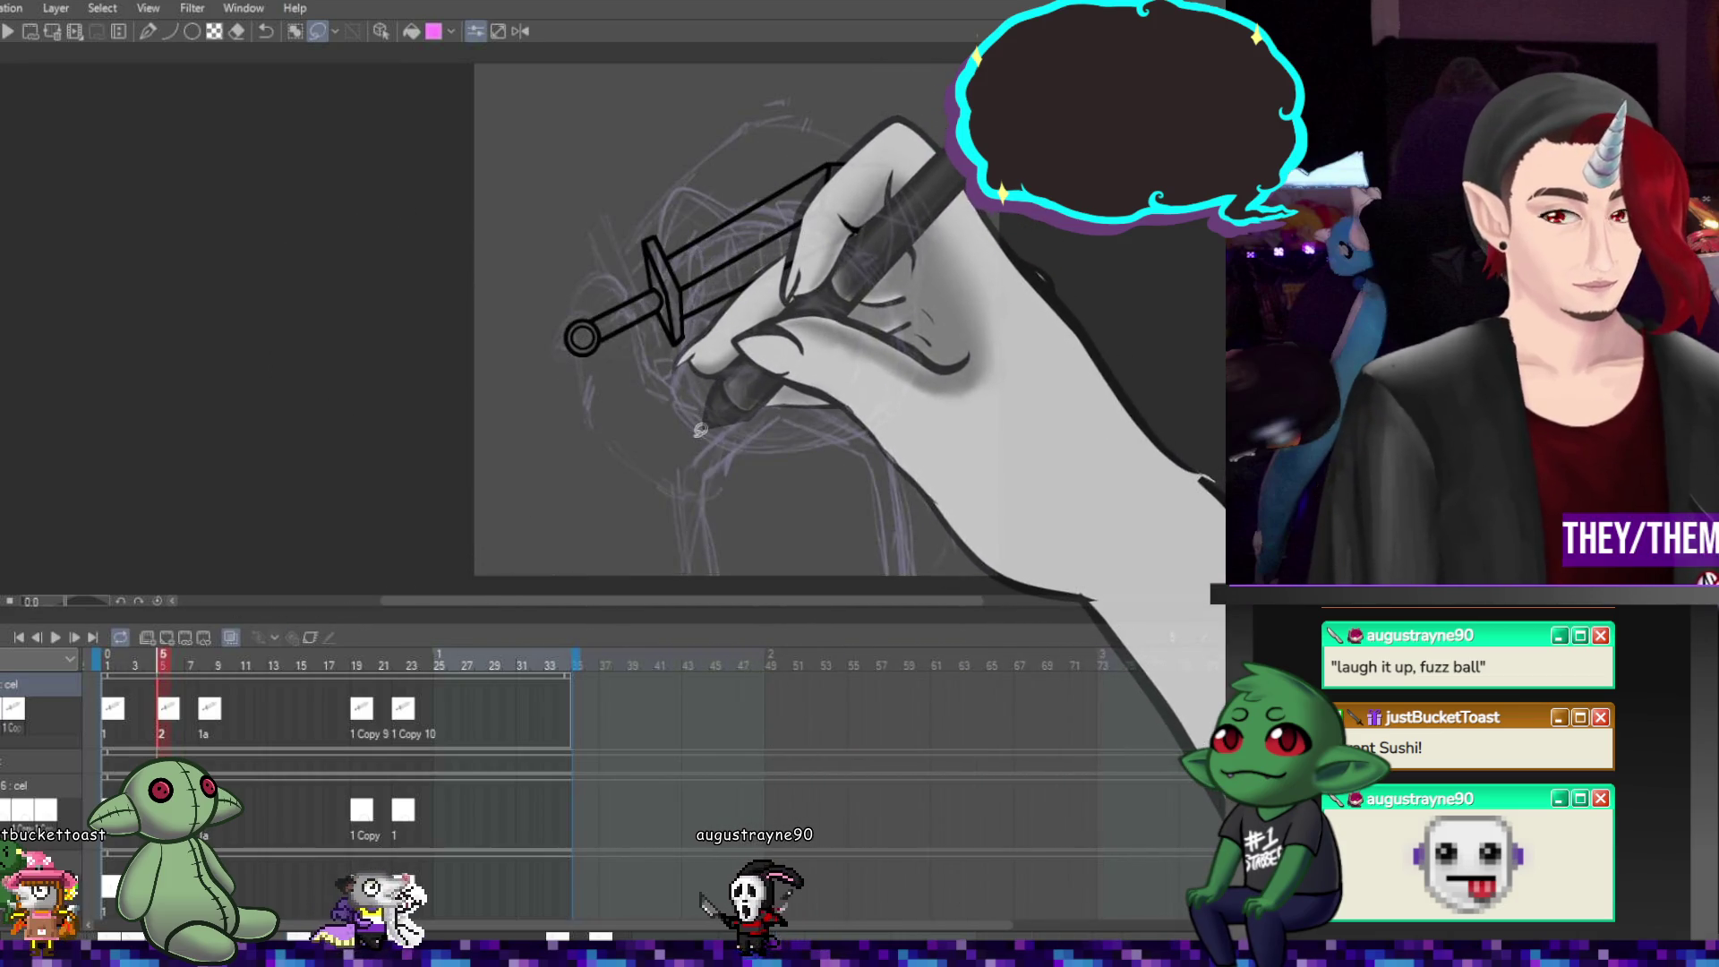
{"action": "key", "text": "ctrl+t"}
{"action": "mouse_move", "coordinate": [678, 428]}
{"action": "left_mouse_down"}
{"action": "mouse_move", "coordinate": [645, 376]}
{"action": "mouse_move", "coordinate": [707, 255]}
{"action": "mouse_move", "coordinate": [691, 266]}
{"action": "left_mouse_up"}
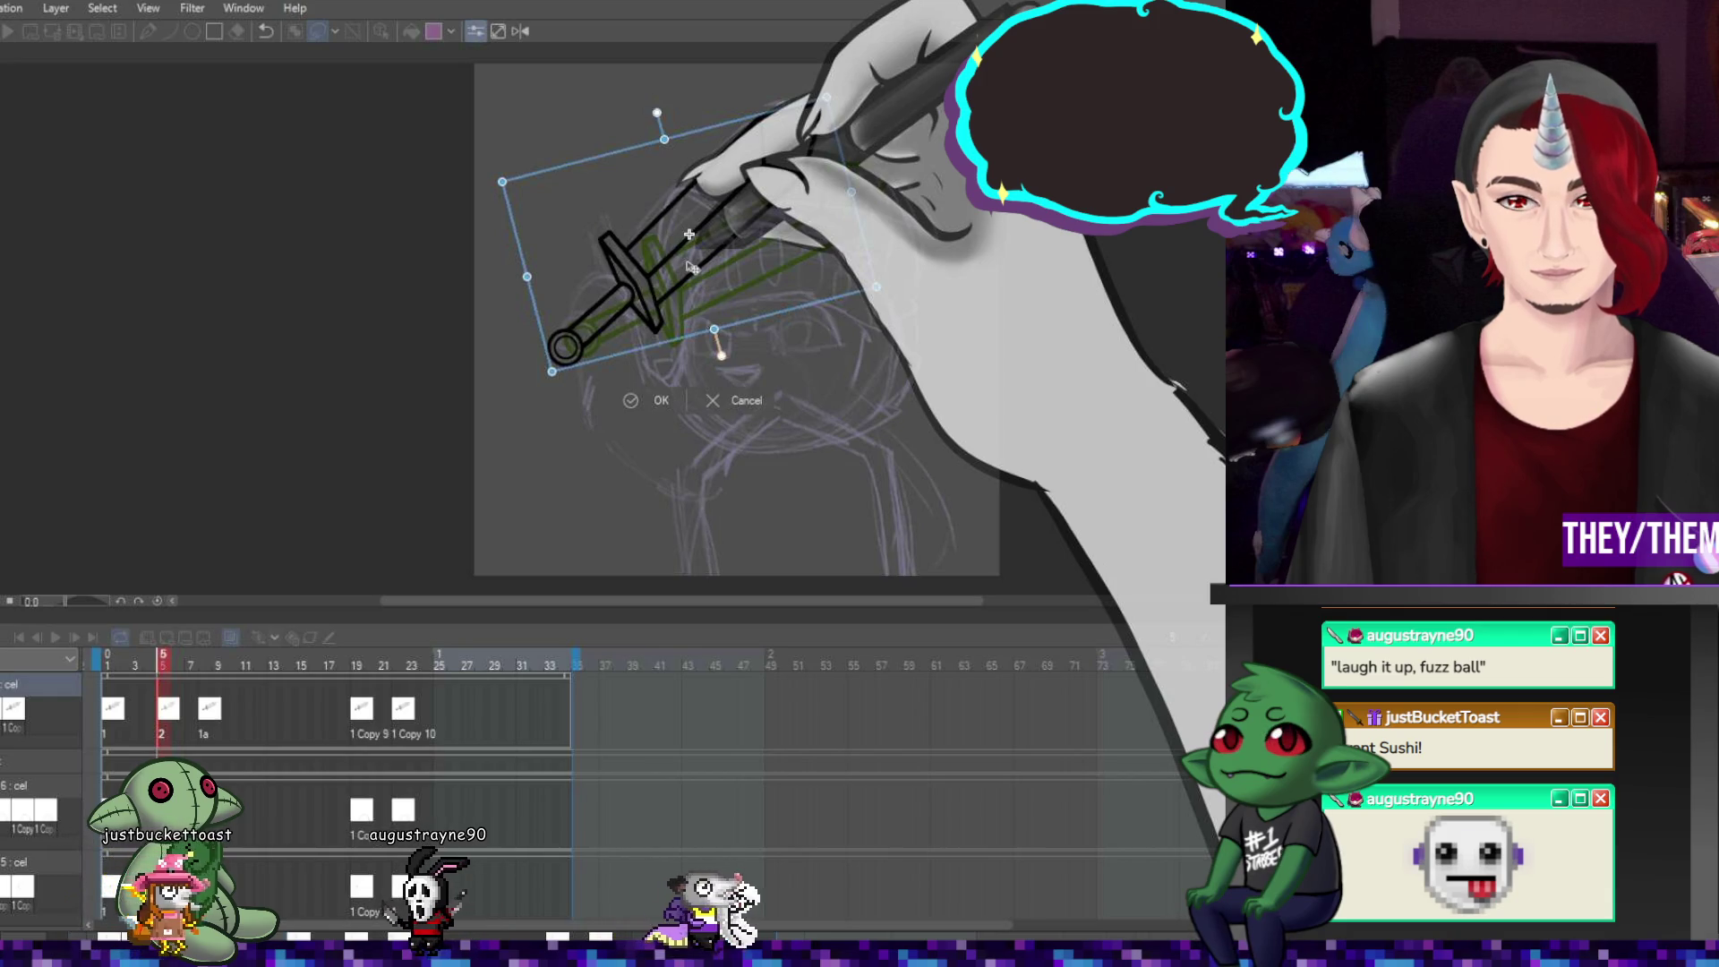
{"action": "key", "text": "Return"}
{"action": "key", "text": "ctrl+t"}
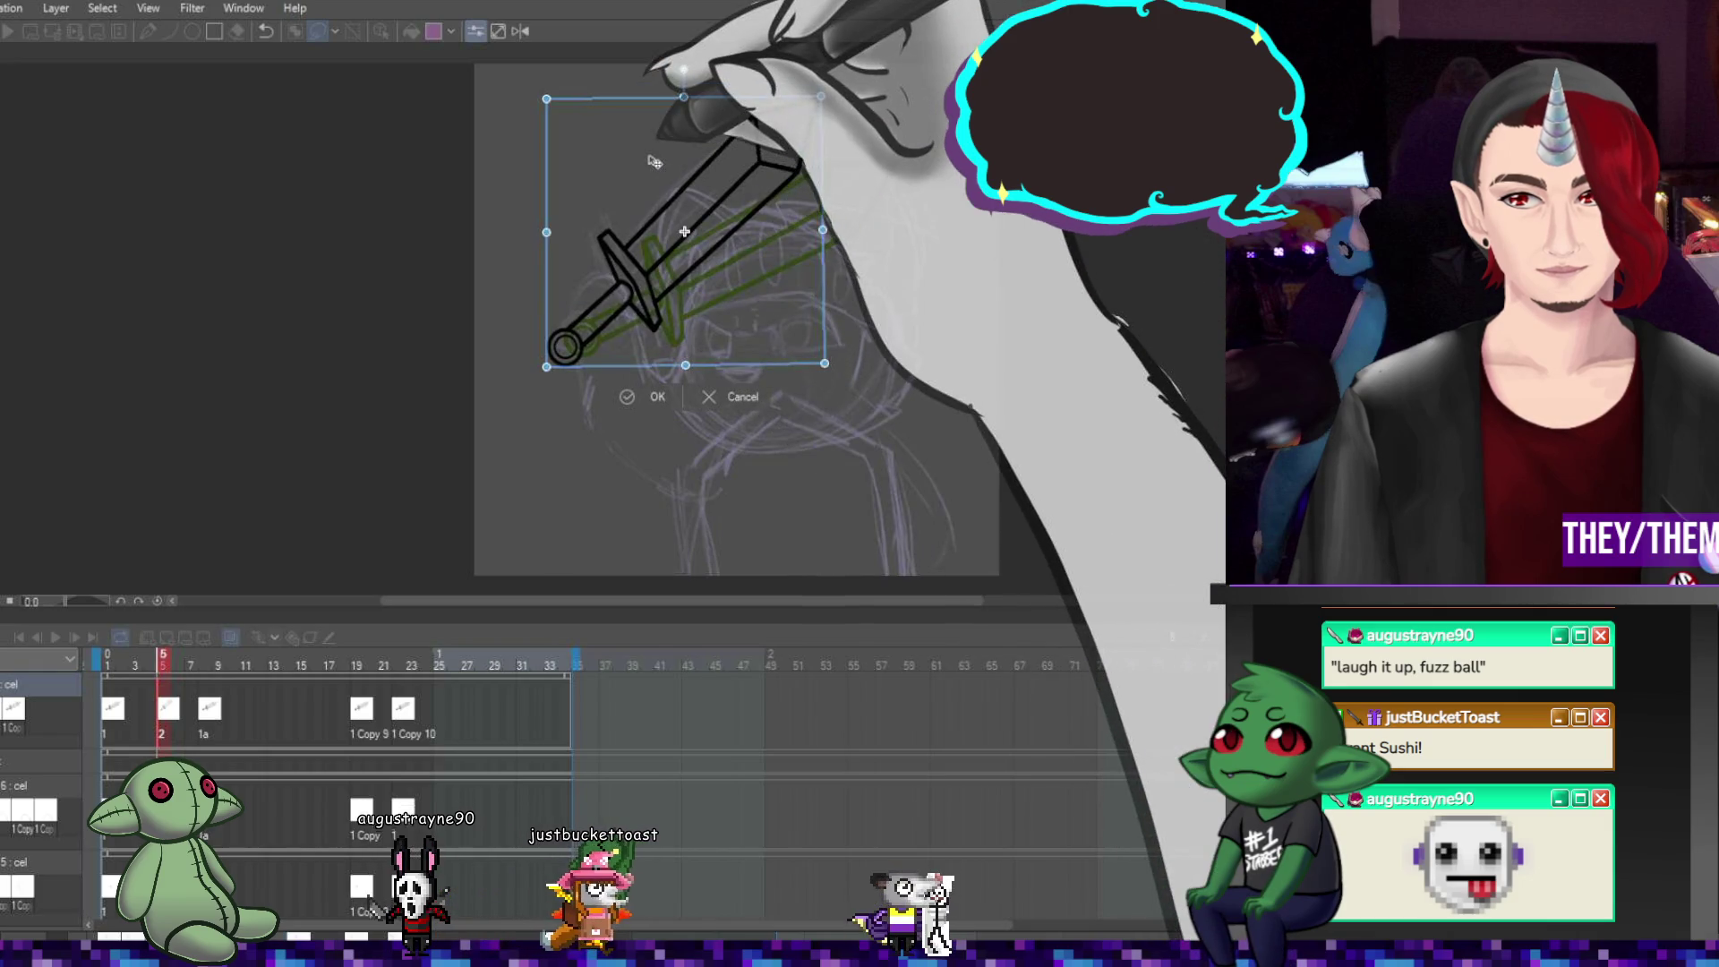
{"action": "left_click_drag", "start_coordinate": [654, 162], "coordinate": [646, 159]}
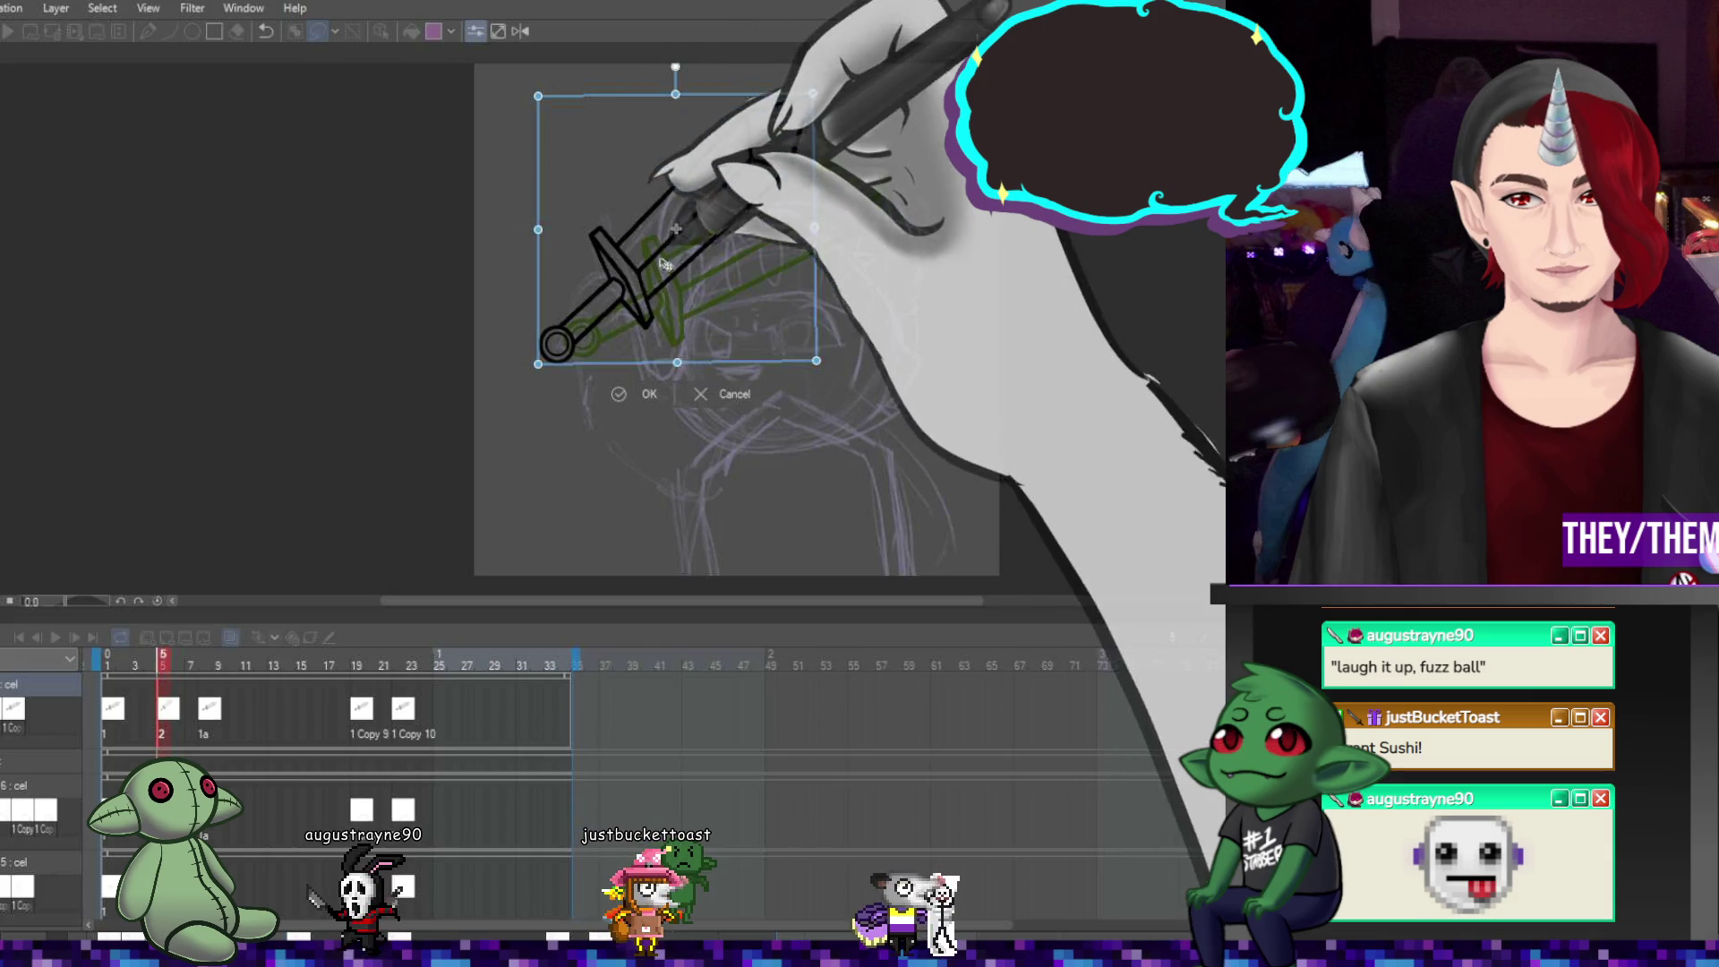
{"action": "key", "text": "Return"}
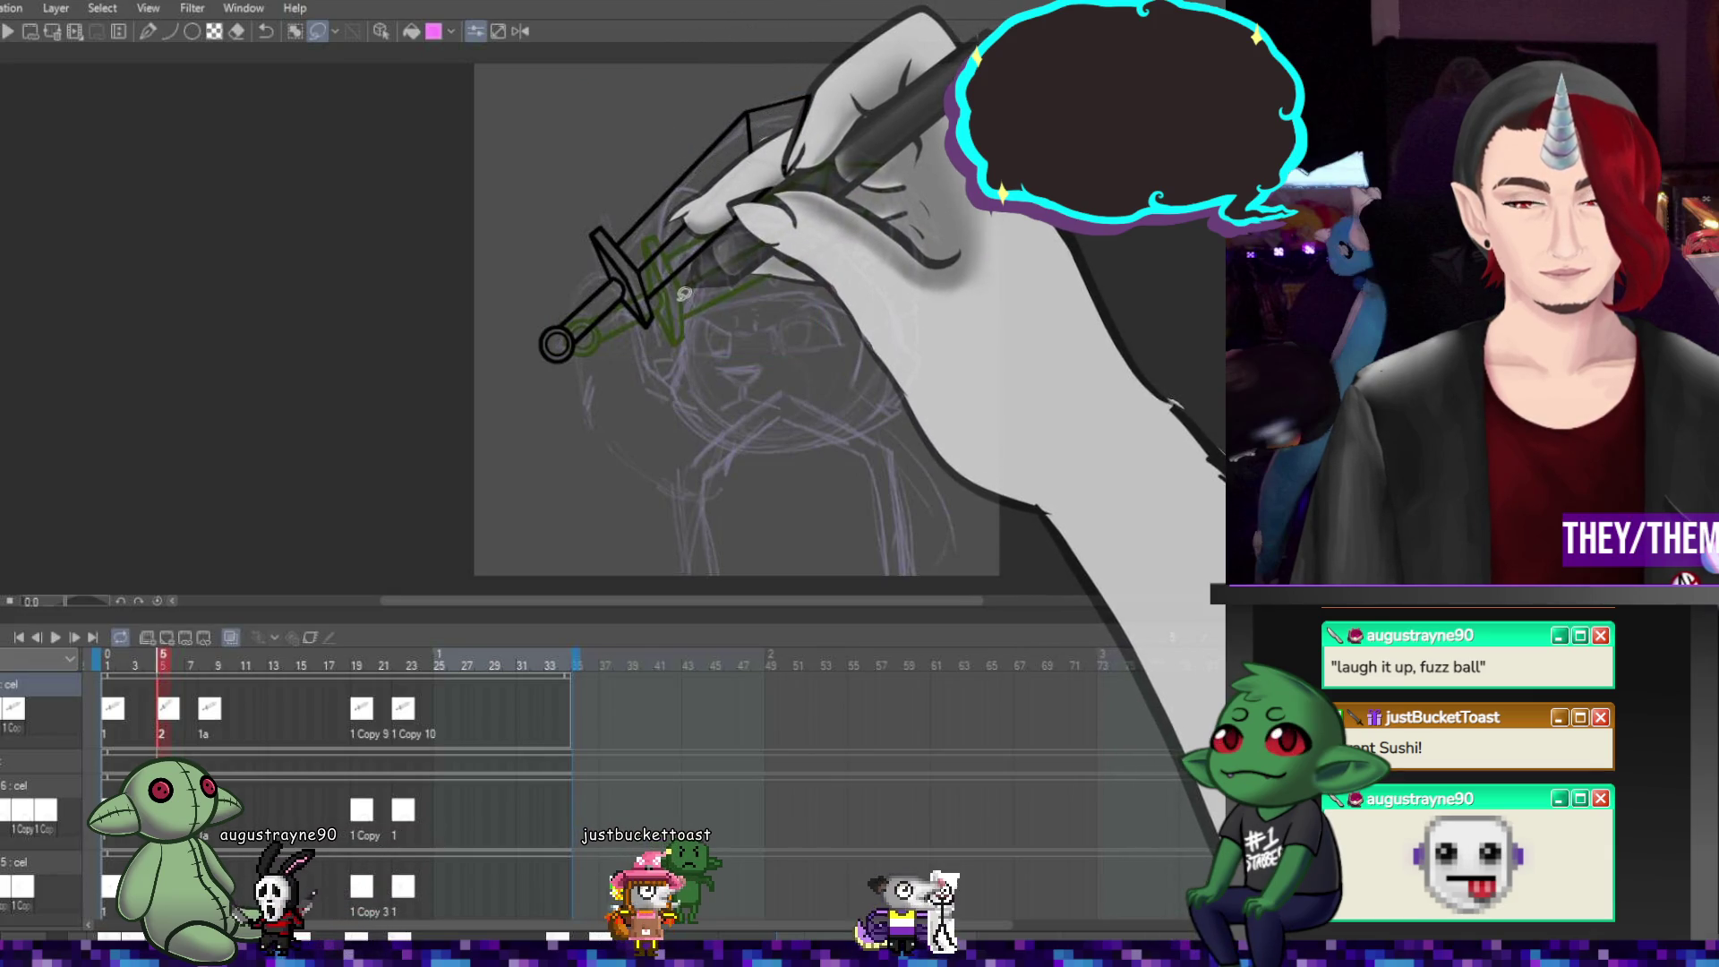
{"action": "left_click", "coordinate": [211, 708]}
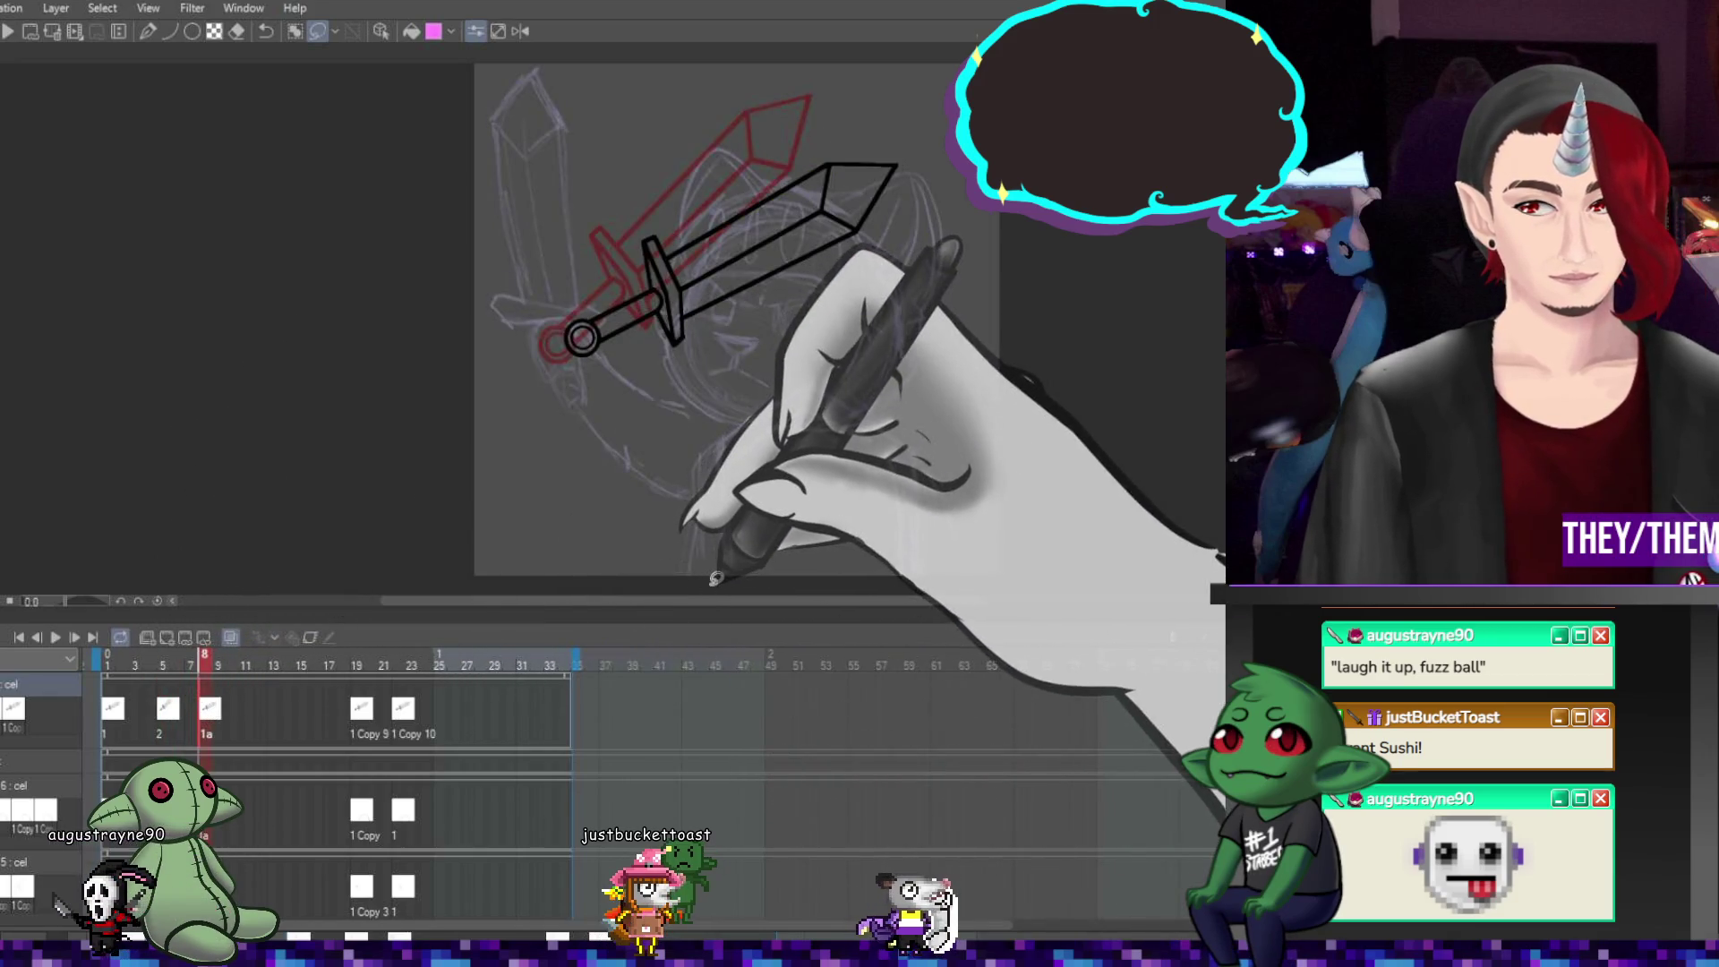
Rotate frame 8's sword counter-clockwise to near-upright beside the cat's head and nudge it into place
{"action": "key", "text": "ctrl+t"}
{"action": "mouse_move", "coordinate": [581, 296]}
{"action": "left_mouse_down"}
{"action": "mouse_move", "coordinate": [631, 257]}
{"action": "mouse_move", "coordinate": [604, 257]}
{"action": "left_mouse_up"}
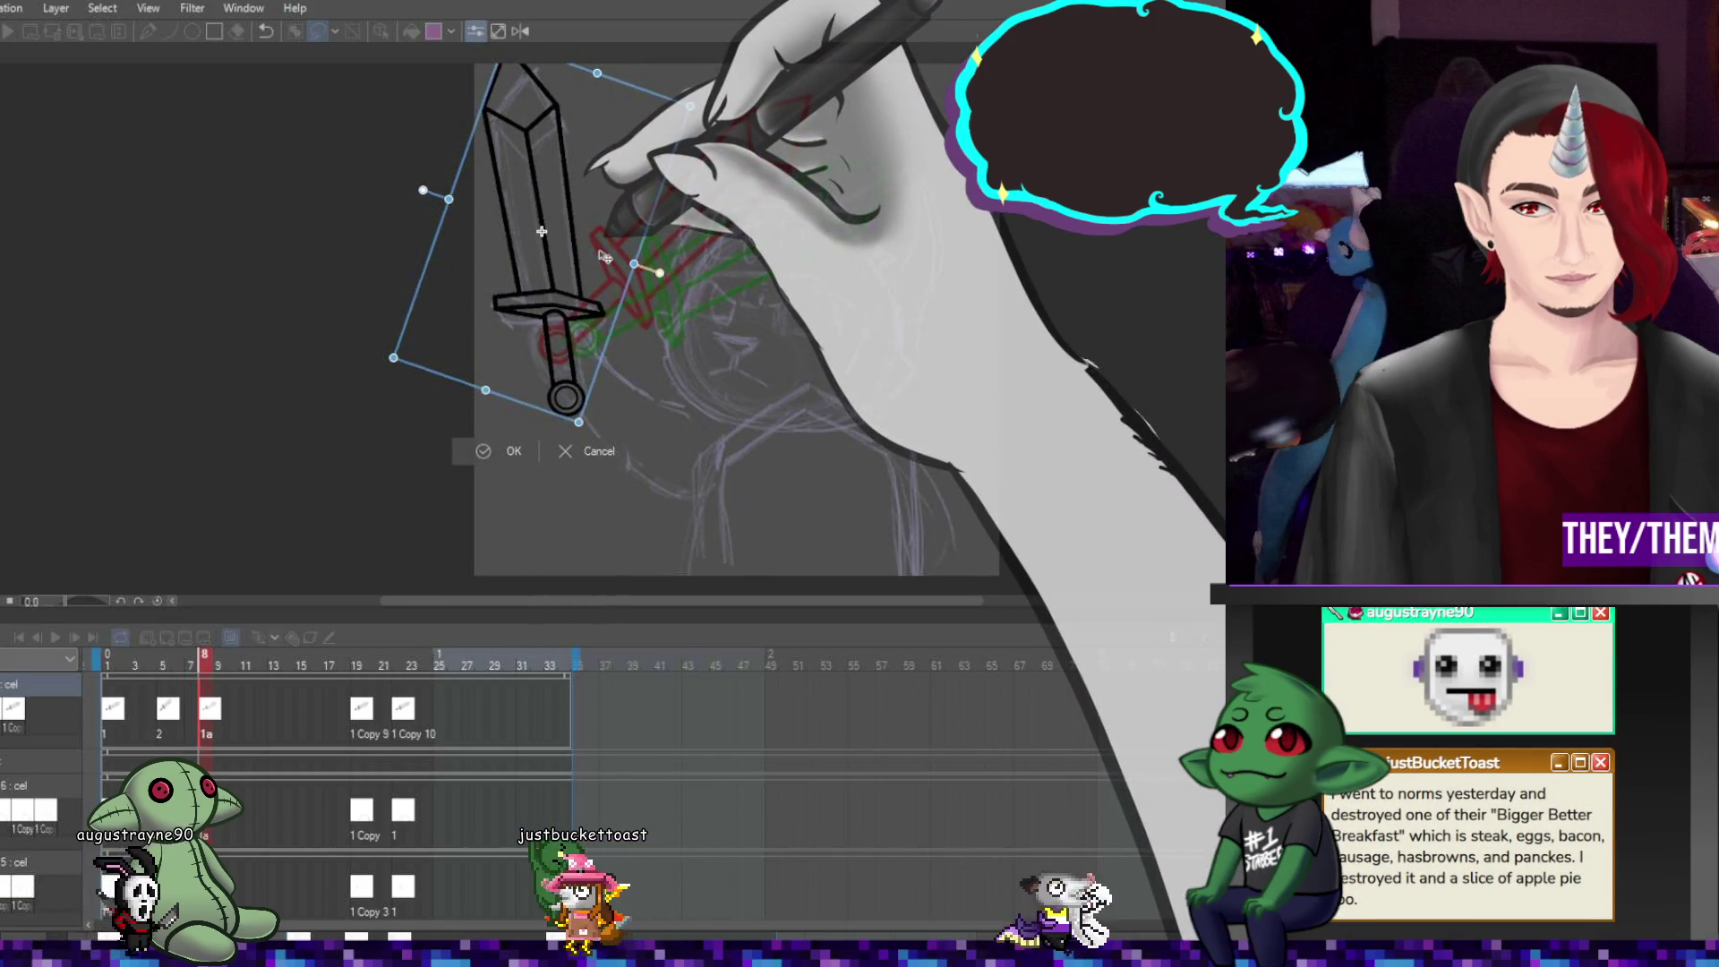
{"action": "left_click_drag", "start_coordinate": [752, 429], "coordinate": [792, 369]}
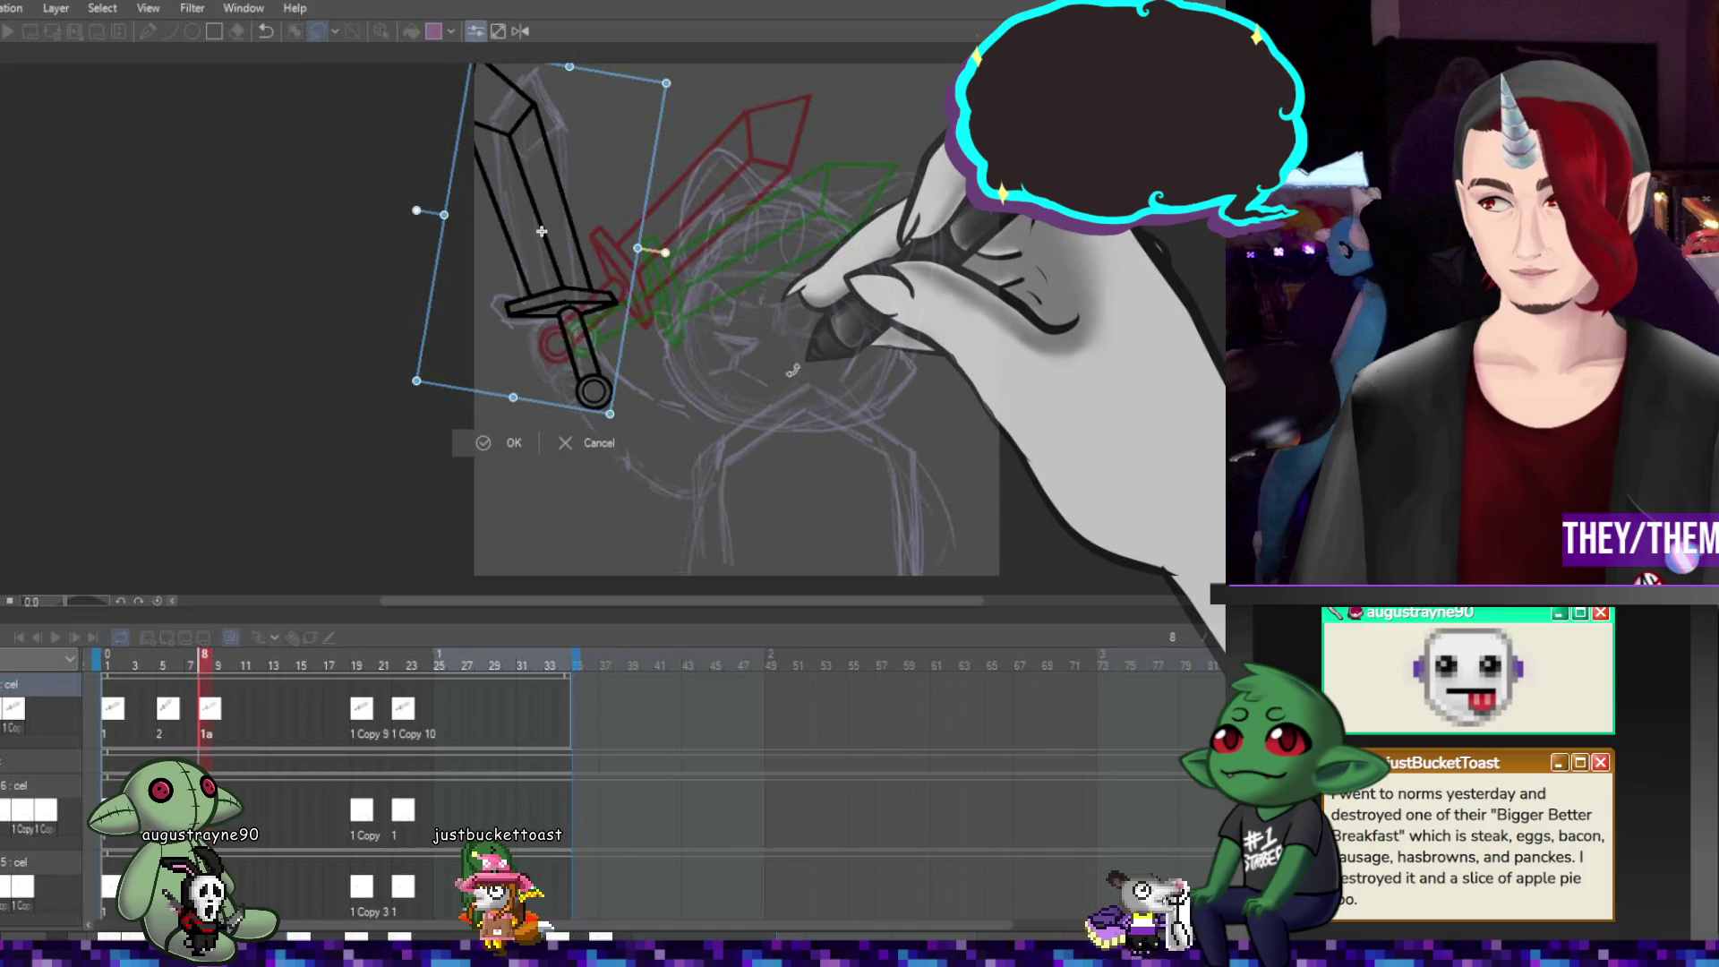
{"action": "scroll", "coordinate": [792, 370], "scroll_direction": "down", "scroll_amount": 2}
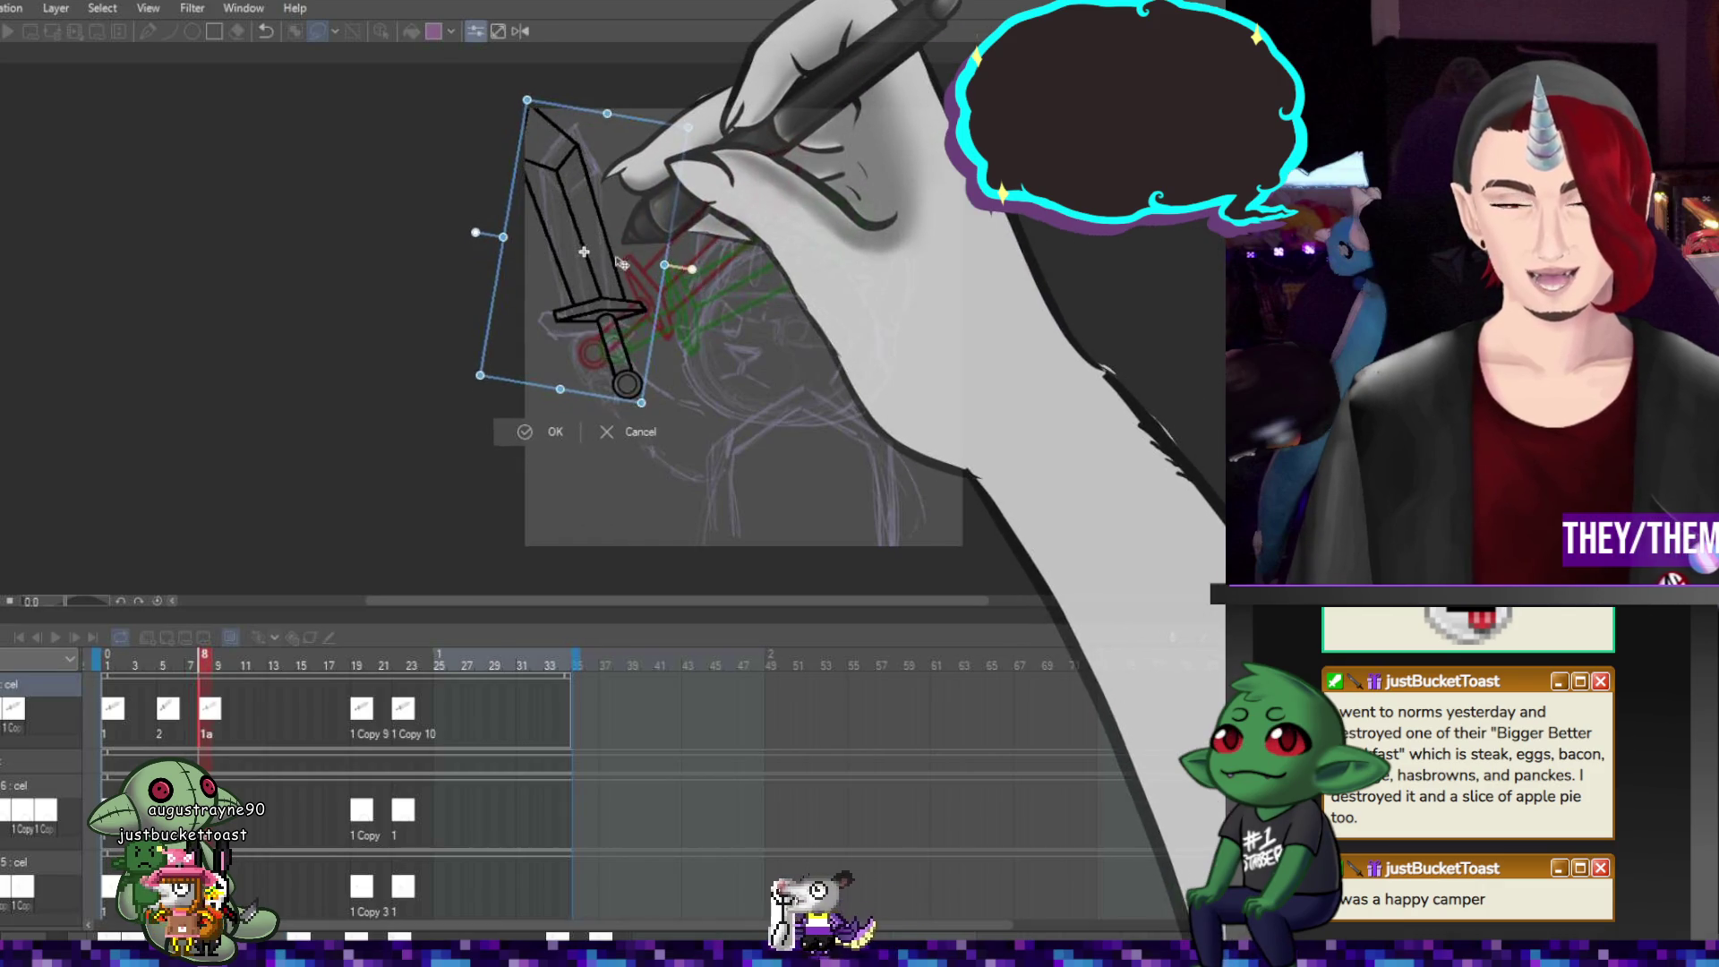
{"action": "mouse_move", "coordinate": [618, 271]}
{"action": "left_mouse_down"}
{"action": "mouse_move", "coordinate": [680, 282]}
{"action": "mouse_move", "coordinate": [743, 260]}
{"action": "mouse_move", "coordinate": [741, 307]}
{"action": "mouse_move", "coordinate": [795, 324]}
{"action": "mouse_move", "coordinate": [638, 324]}
{"action": "left_mouse_up"}
{"action": "key", "text": "Return"}
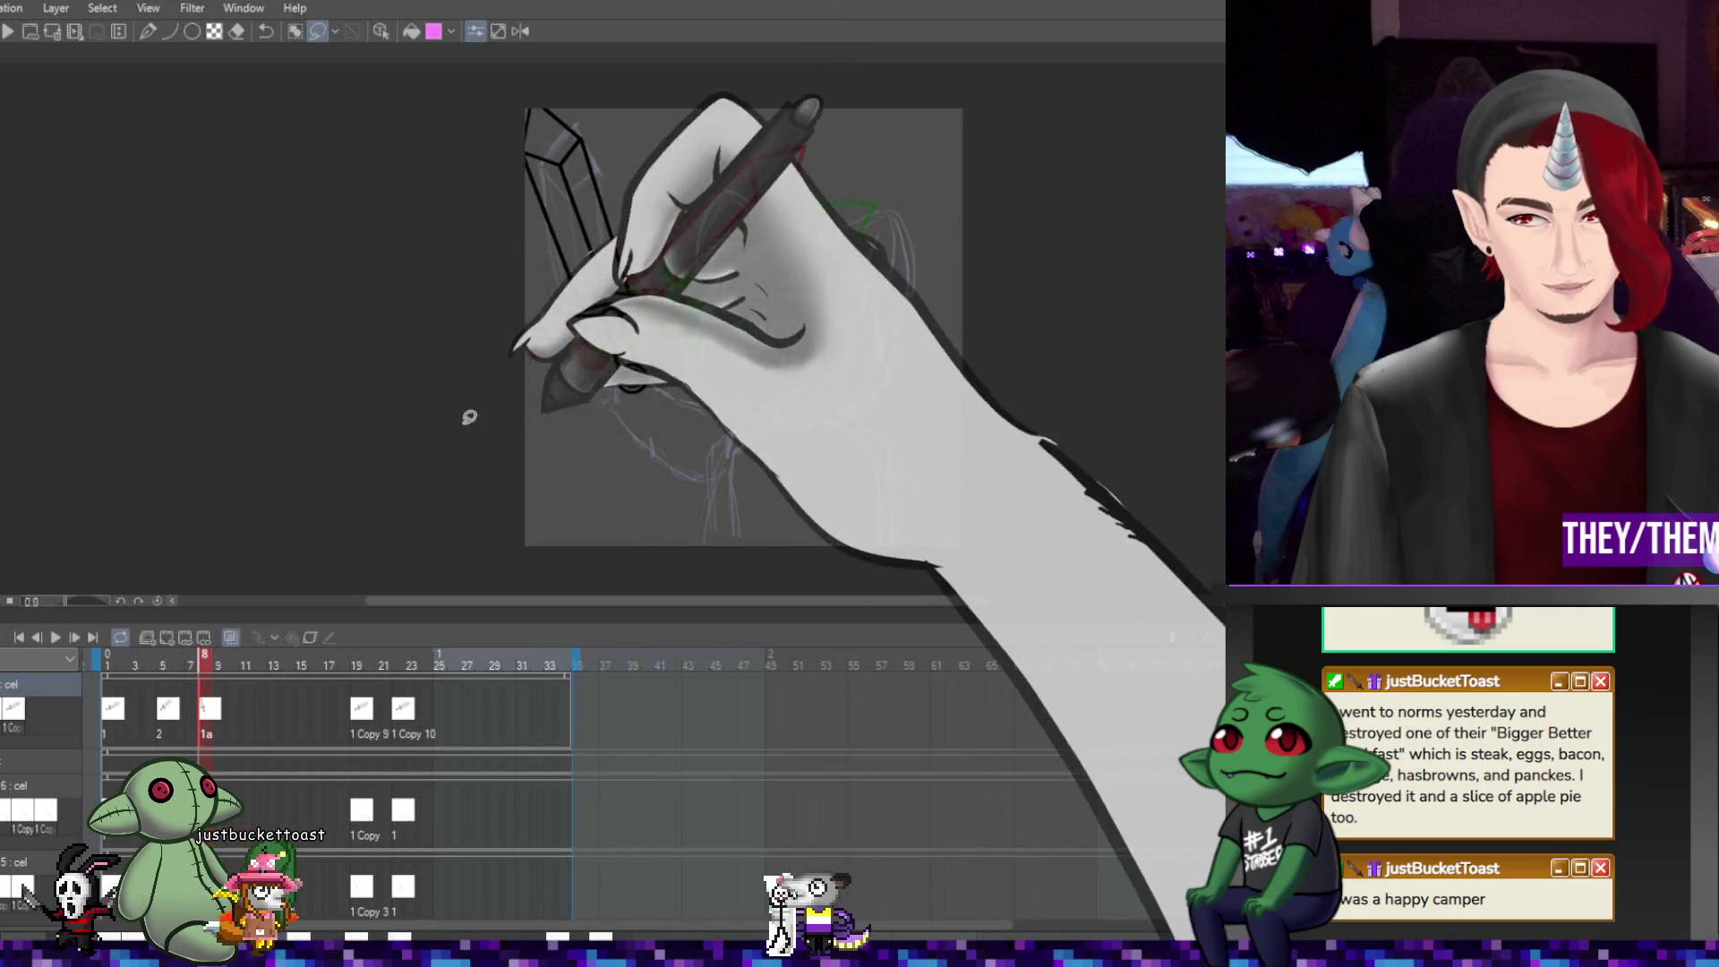
Draw and readjust a straight line along the crossguard's top edge
{"action": "scroll", "coordinate": [600, 300], "scroll_direction": "up", "scroll_amount": 3}
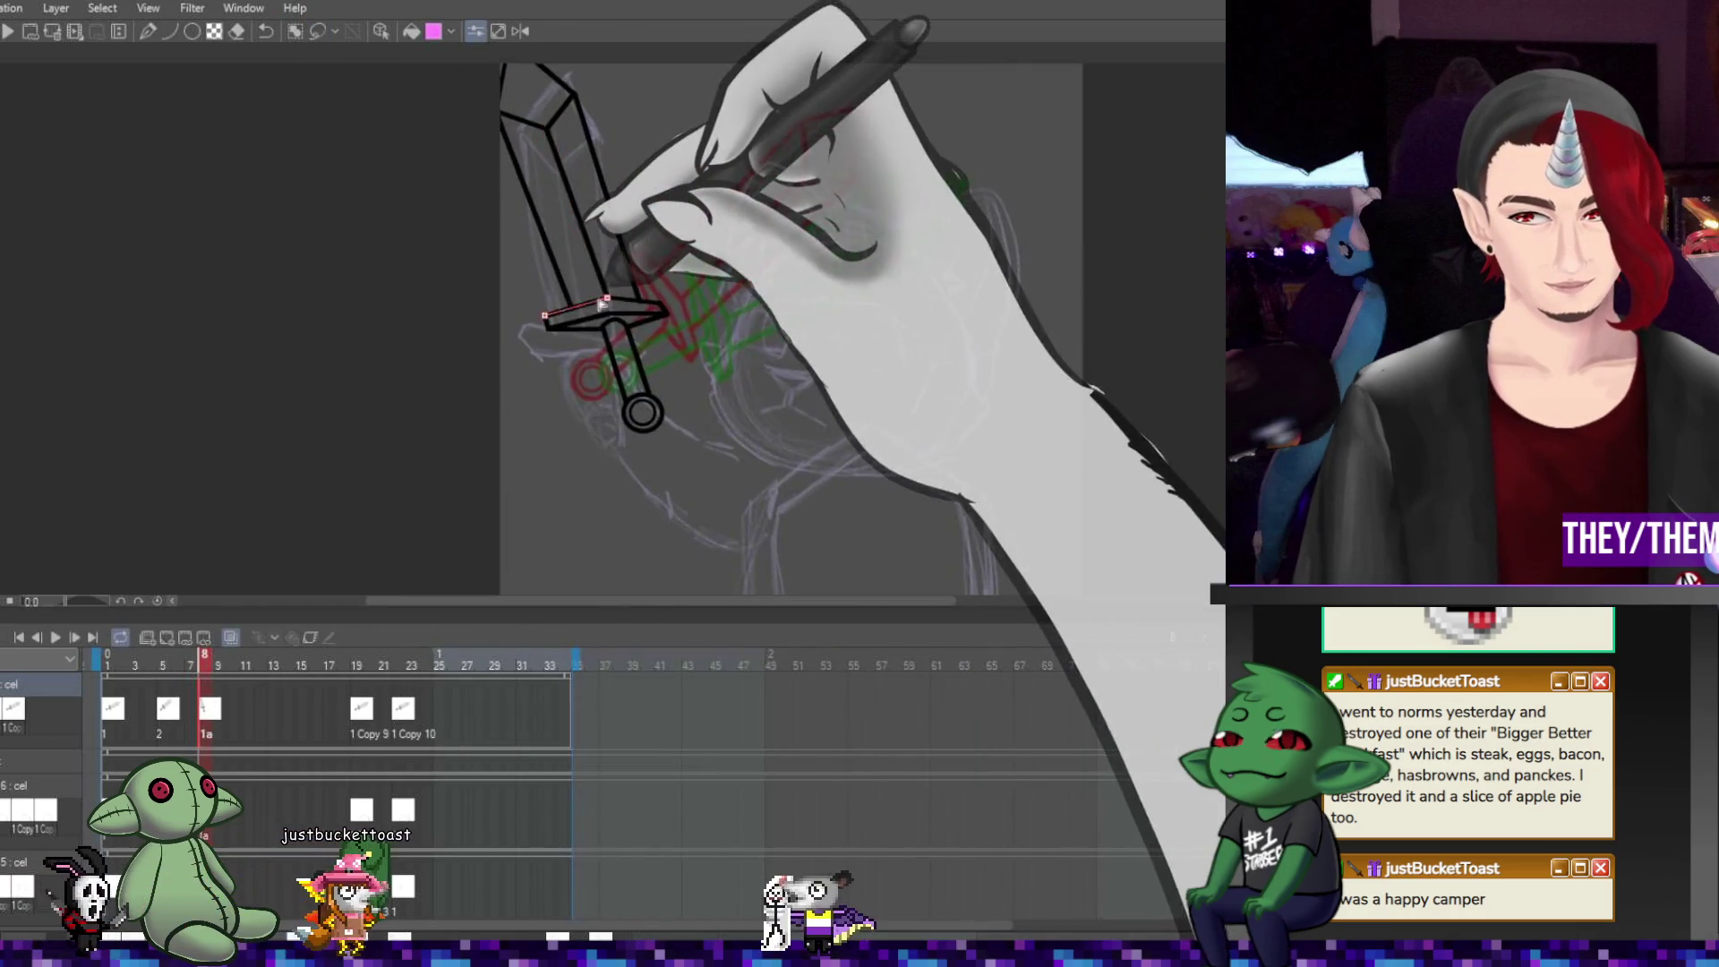
{"action": "left_click_drag", "start_coordinate": [533, 329], "coordinate": [615, 316]}
{"action": "left_click", "coordinate": [620, 315]}
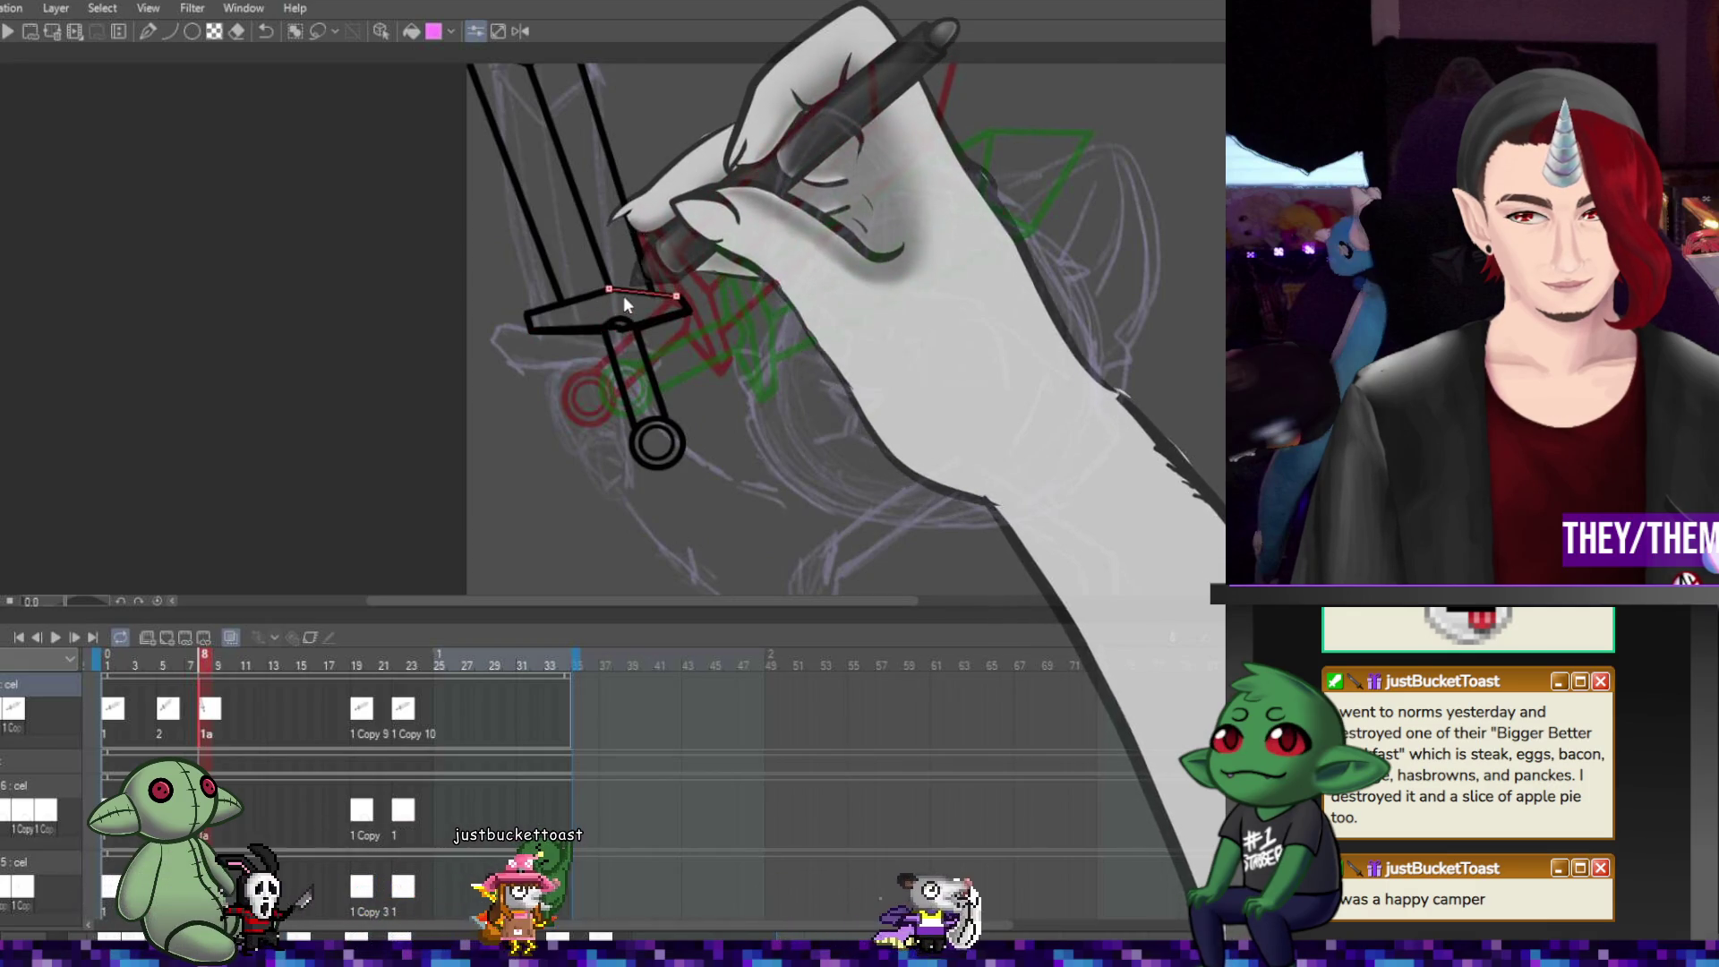
{"action": "mouse_move", "coordinate": [534, 330]}
{"action": "left_mouse_down"}
{"action": "mouse_move", "coordinate": [619, 326]}
{"action": "mouse_move", "coordinate": [614, 314]}
{"action": "left_mouse_up"}
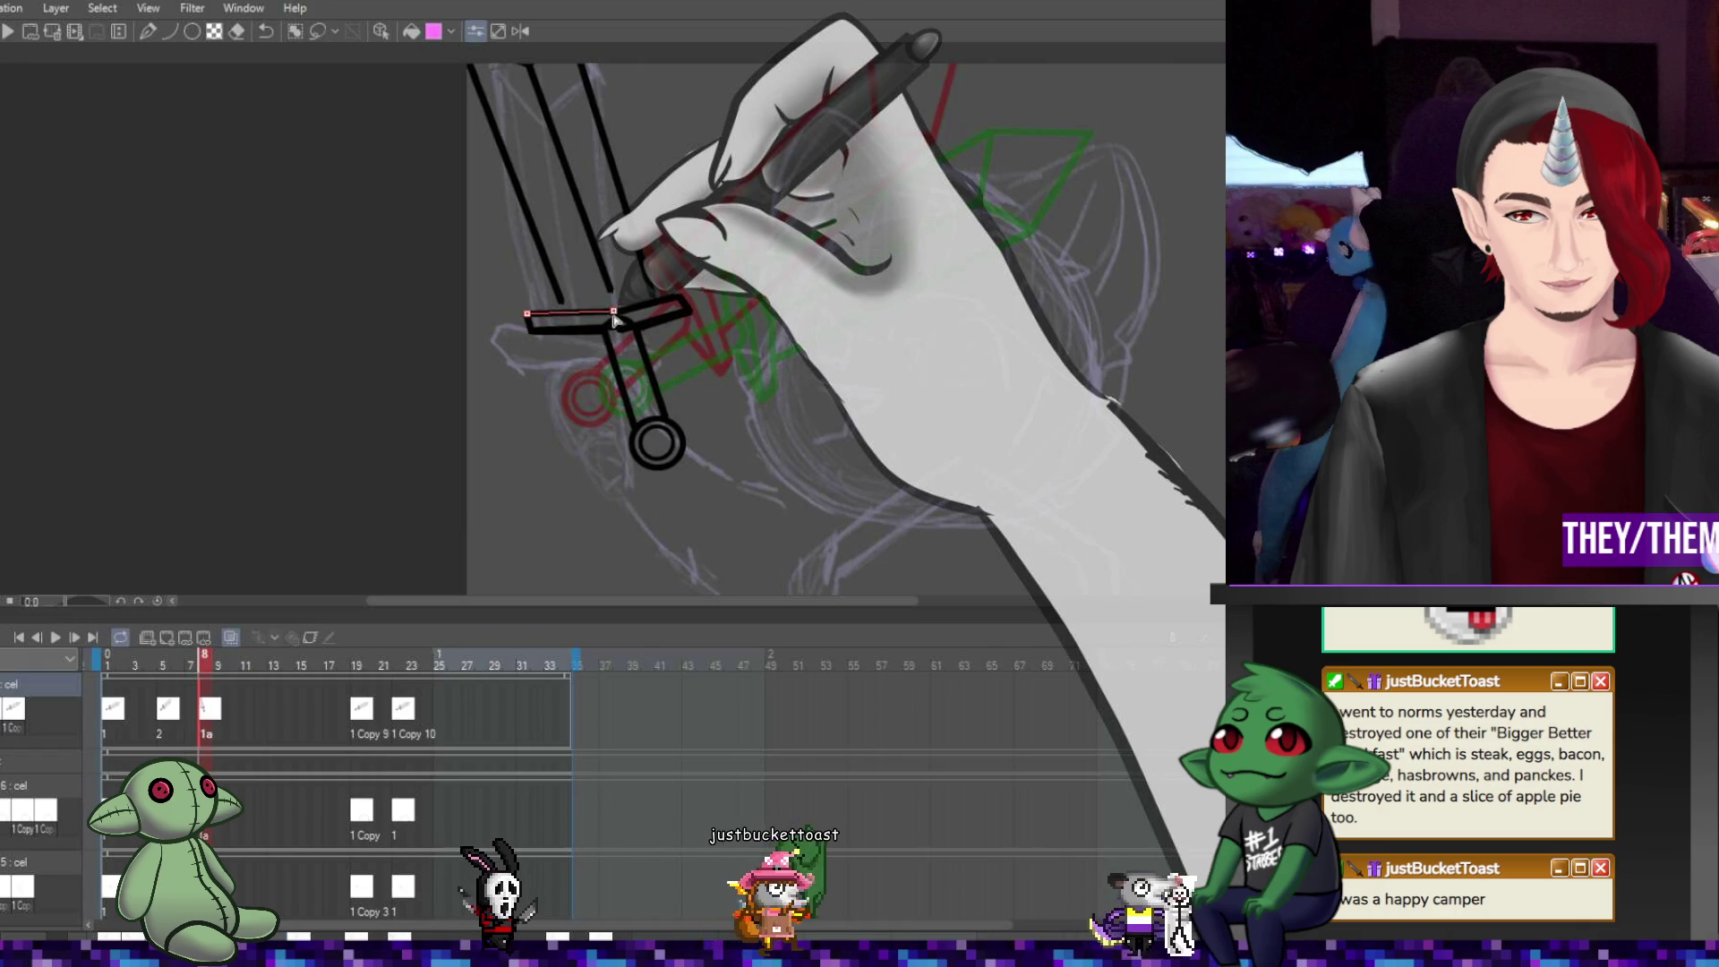
{"action": "mouse_move", "coordinate": [532, 332]}
{"action": "left_mouse_down"}
{"action": "mouse_move", "coordinate": [604, 331]}
{"action": "mouse_move", "coordinate": [603, 307]}
{"action": "mouse_move", "coordinate": [532, 314]}
{"action": "left_mouse_up"}
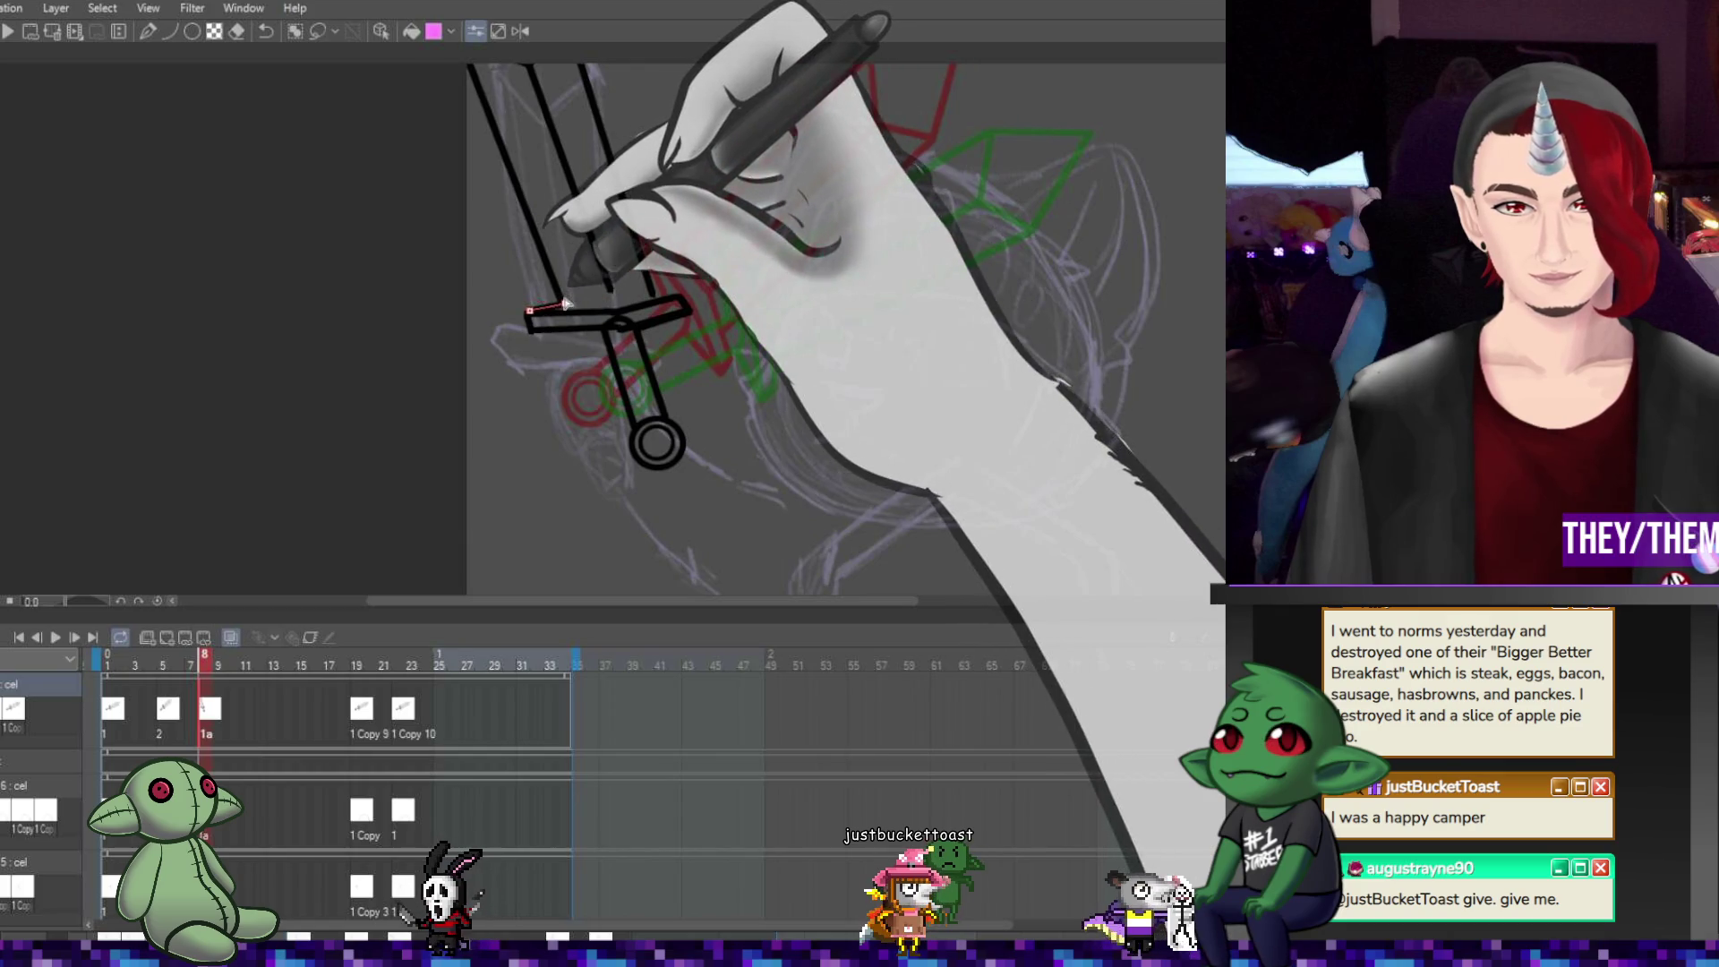
{"action": "mouse_move", "coordinate": [637, 327]}
{"action": "left_mouse_down"}
{"action": "mouse_move", "coordinate": [690, 311]}
{"action": "mouse_move", "coordinate": [628, 302]}
{"action": "mouse_move", "coordinate": [619, 330]}
{"action": "mouse_move", "coordinate": [685, 304]}
{"action": "mouse_move", "coordinate": [624, 297]}
{"action": "mouse_move", "coordinate": [671, 285]}
{"action": "mouse_move", "coordinate": [682, 302]}
{"action": "left_mouse_up"}
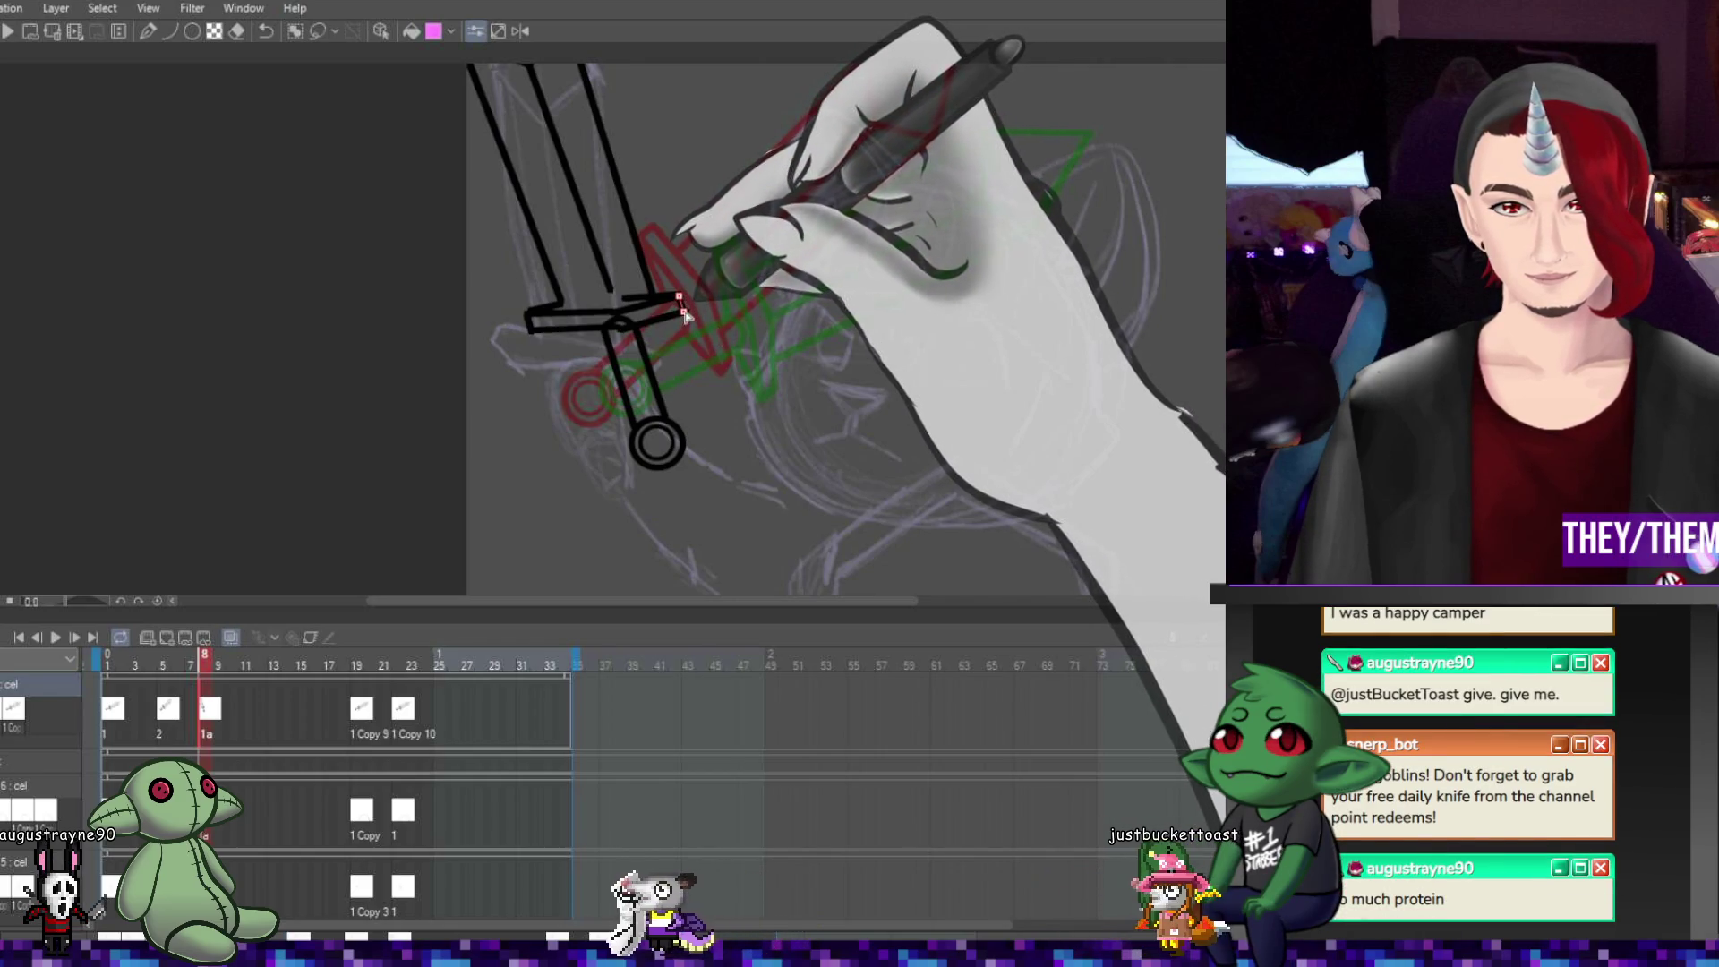
Add a short line at the crossguard's end, a long blade line, and another crossguard line
{"action": "mouse_move", "coordinate": [685, 312]}
{"action": "left_mouse_down"}
{"action": "mouse_move", "coordinate": [537, 340]}
{"action": "mouse_move", "coordinate": [621, 332]}
{"action": "left_mouse_up"}
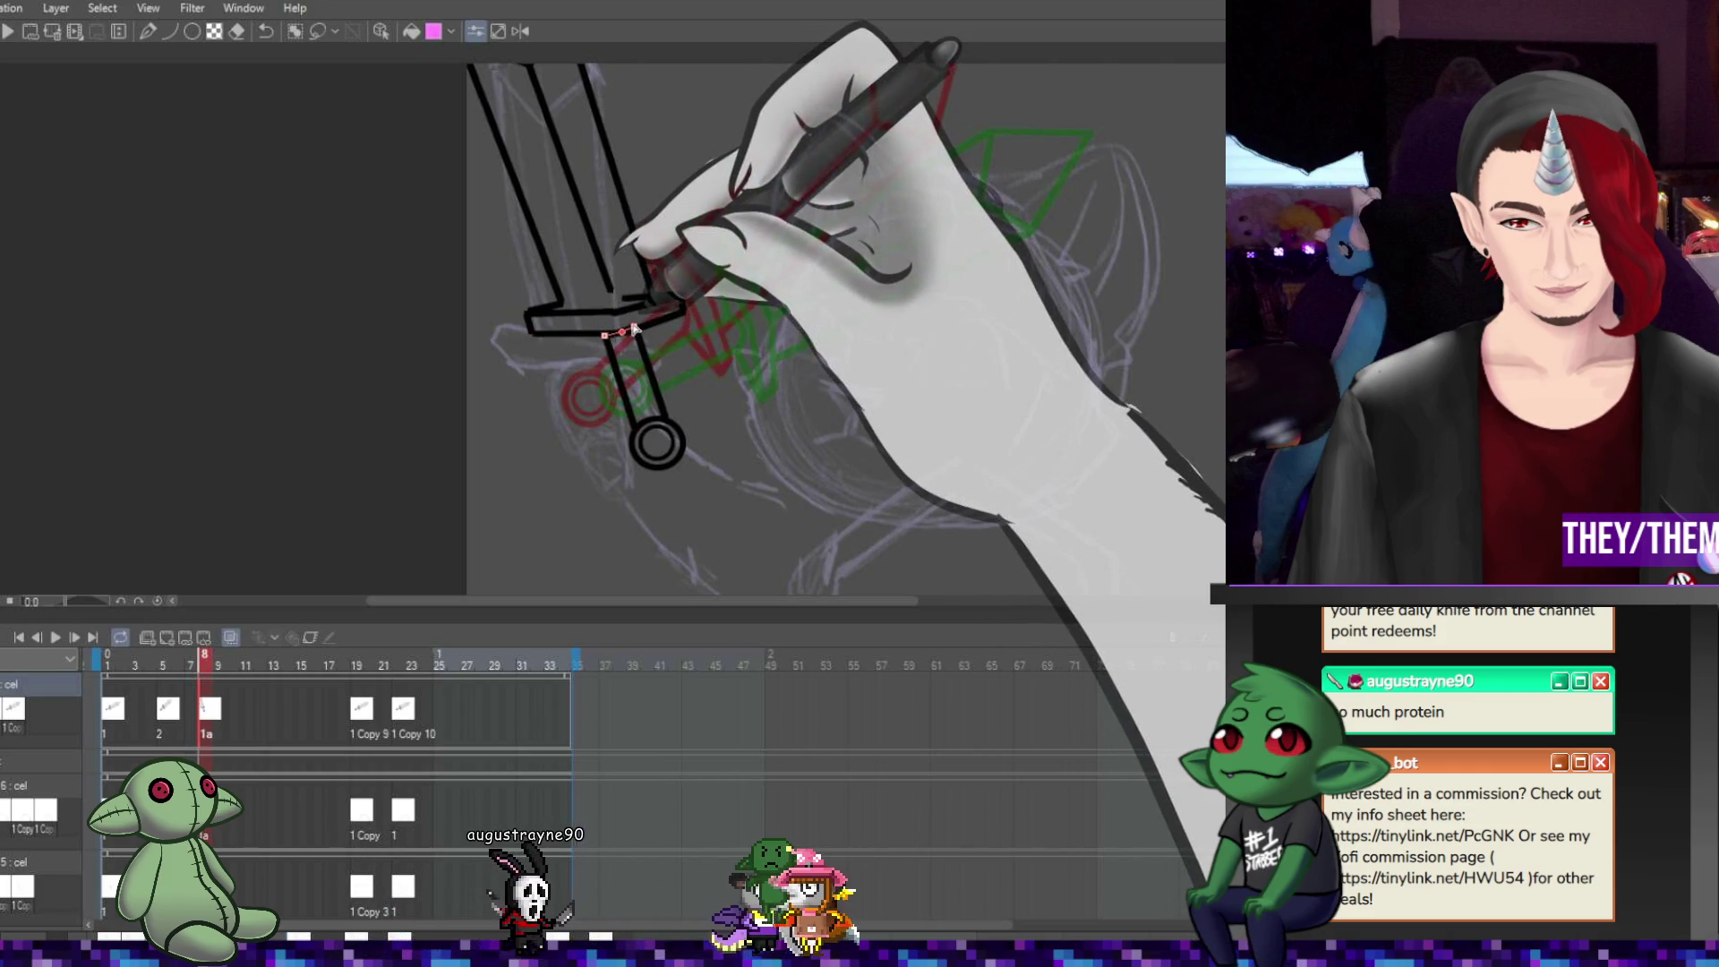
{"action": "mouse_move", "coordinate": [624, 337]}
{"action": "left_mouse_down"}
{"action": "mouse_move", "coordinate": [650, 300]}
{"action": "mouse_move", "coordinate": [637, 331]}
{"action": "left_mouse_up"}
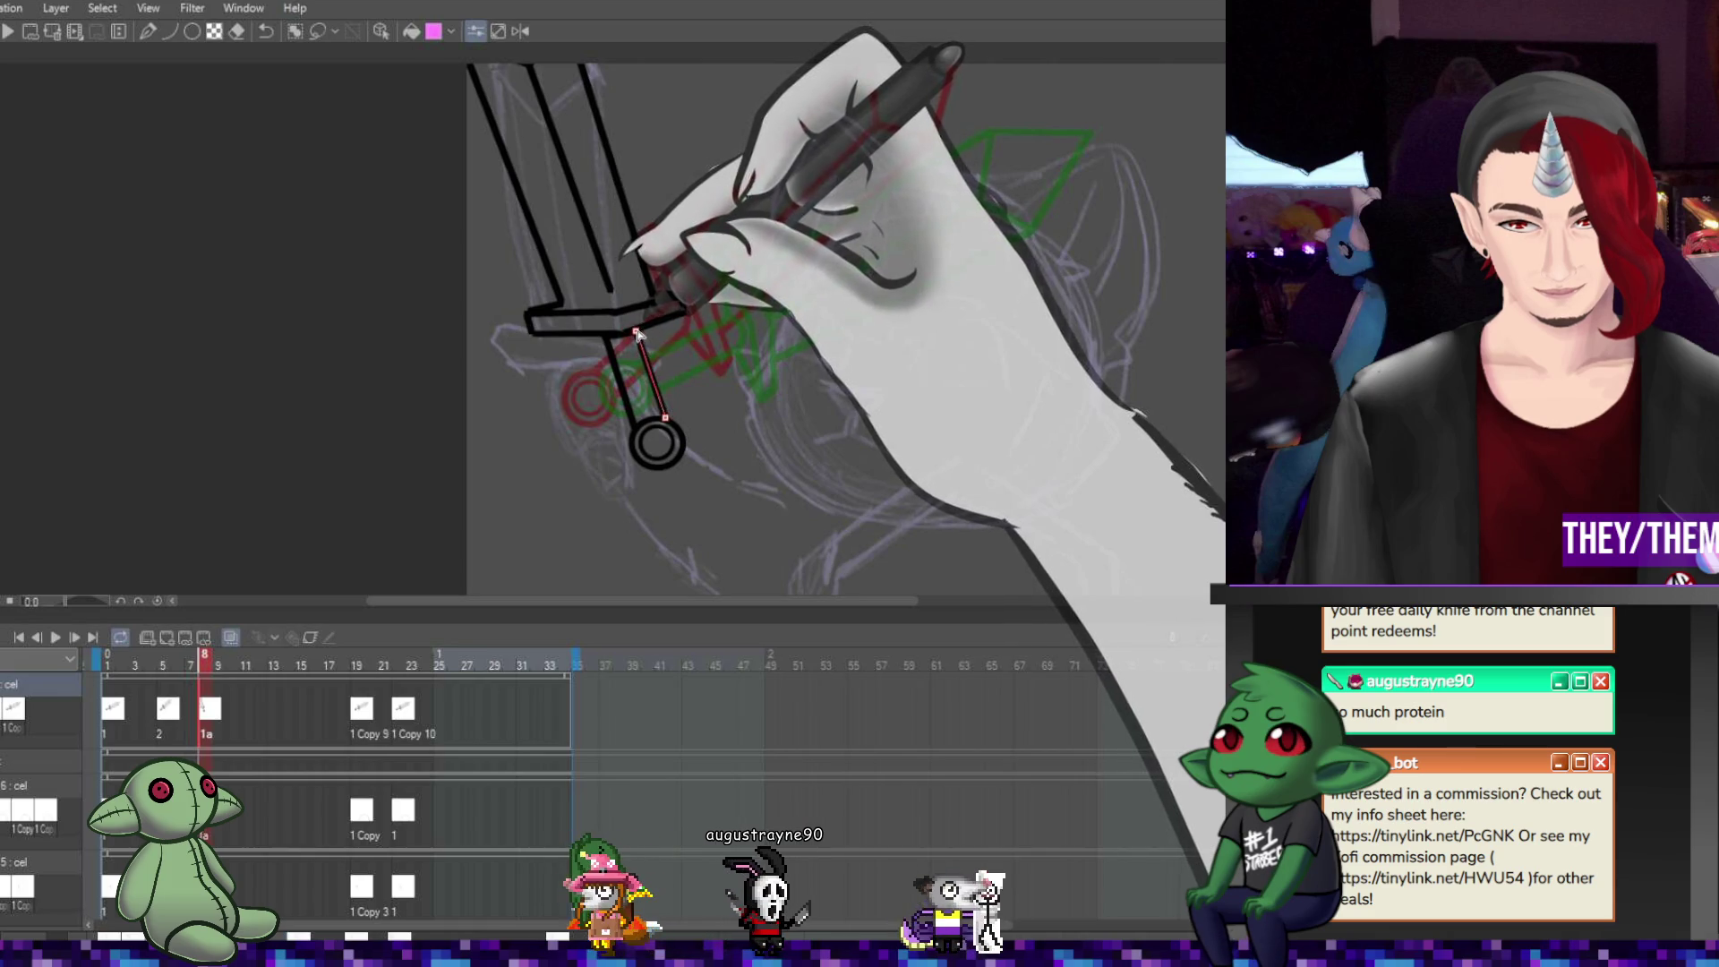
{"action": "left_click_drag", "start_coordinate": [528, 64], "coordinate": [614, 304]}
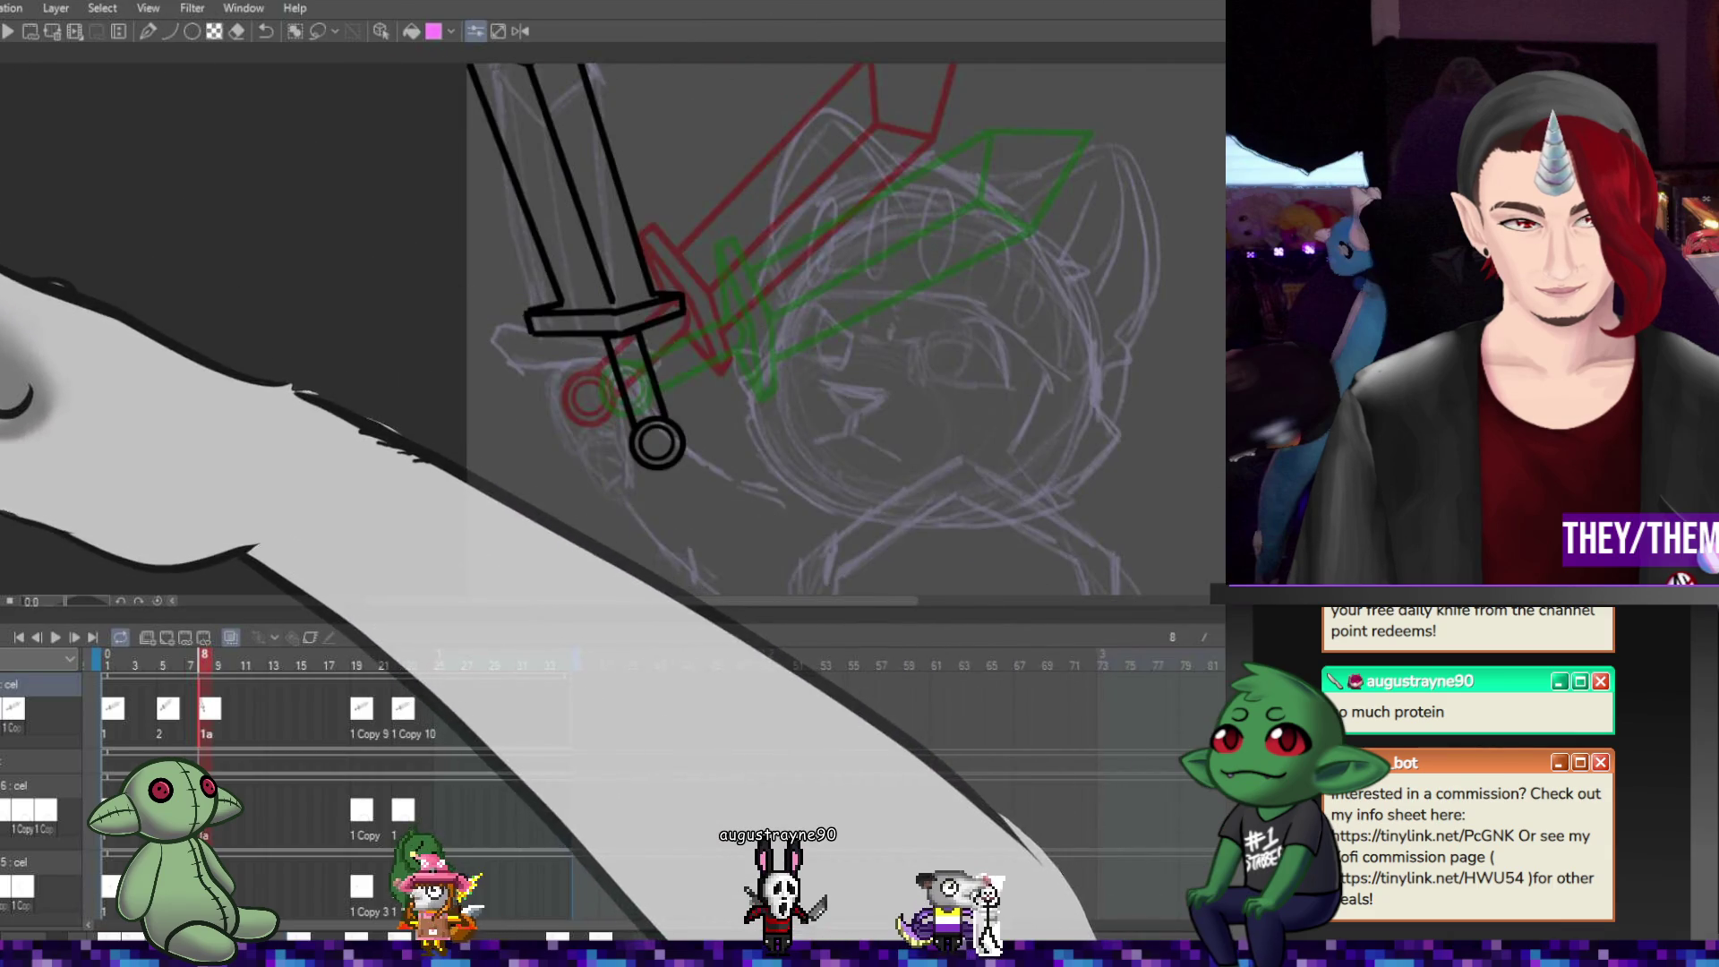
{"action": "key", "text": "u"}
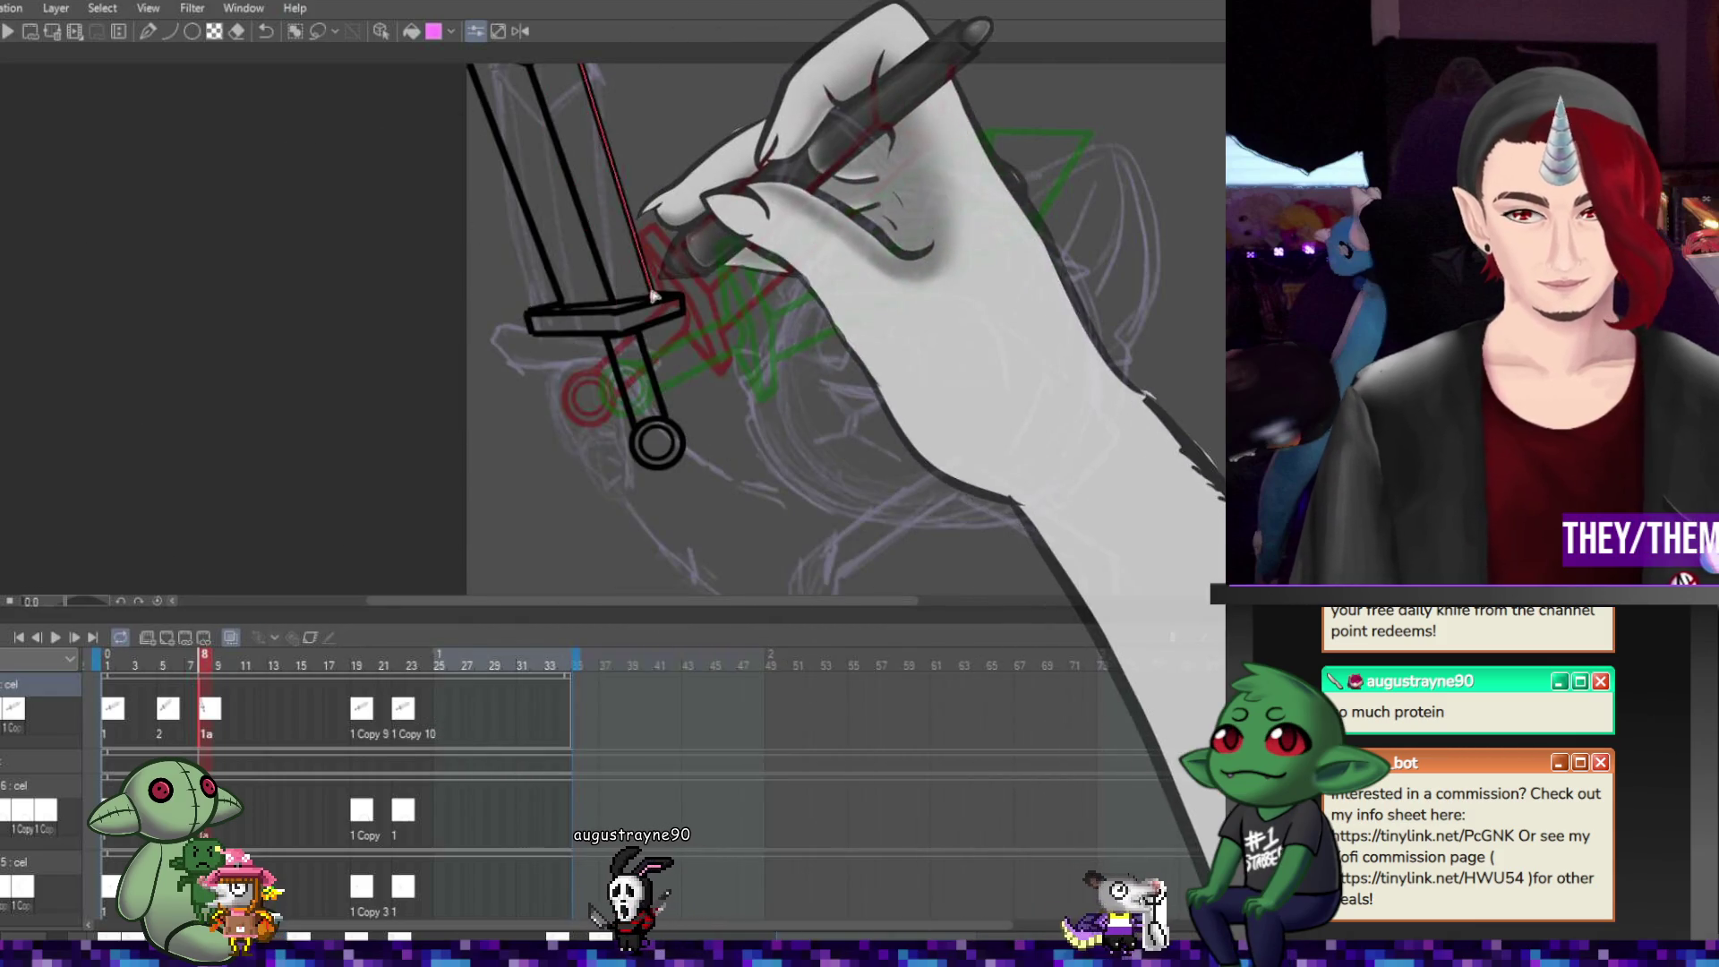
{"action": "left_click_drag", "start_coordinate": [609, 302], "coordinate": [654, 298]}
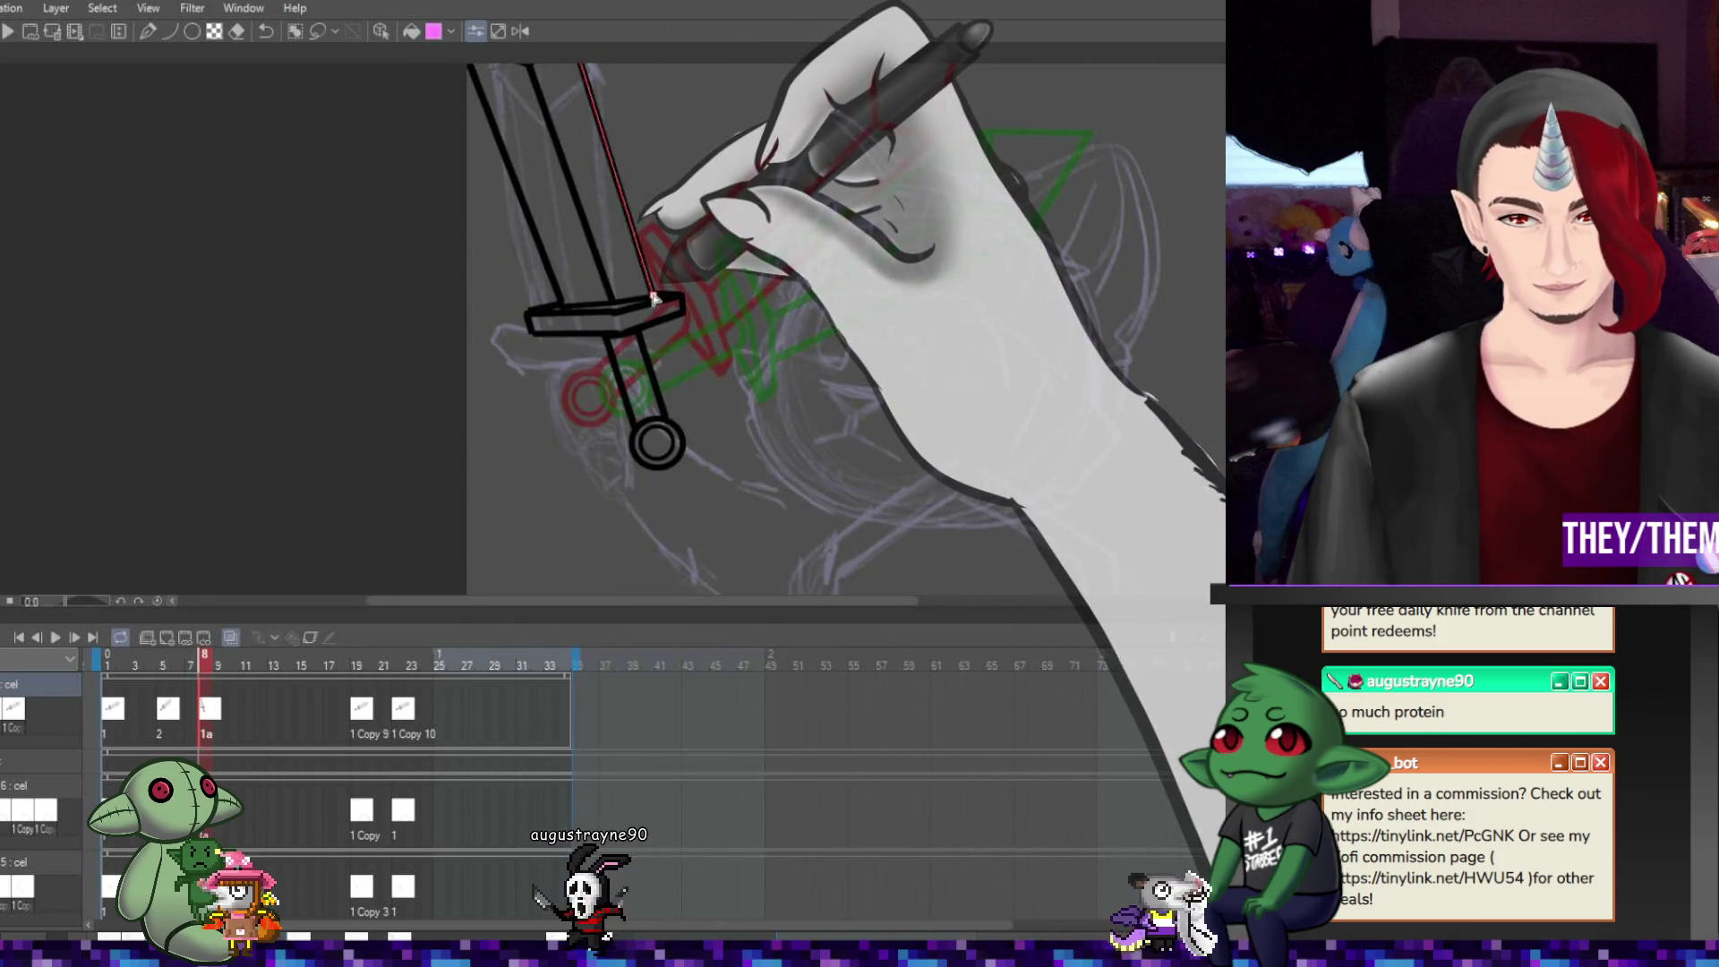
{"action": "mouse_move", "coordinate": [609, 303]}
{"action": "left_mouse_down"}
{"action": "mouse_move", "coordinate": [654, 296]}
{"action": "mouse_move", "coordinate": [562, 304]}
{"action": "mouse_move", "coordinate": [682, 298]}
{"action": "left_mouse_up"}
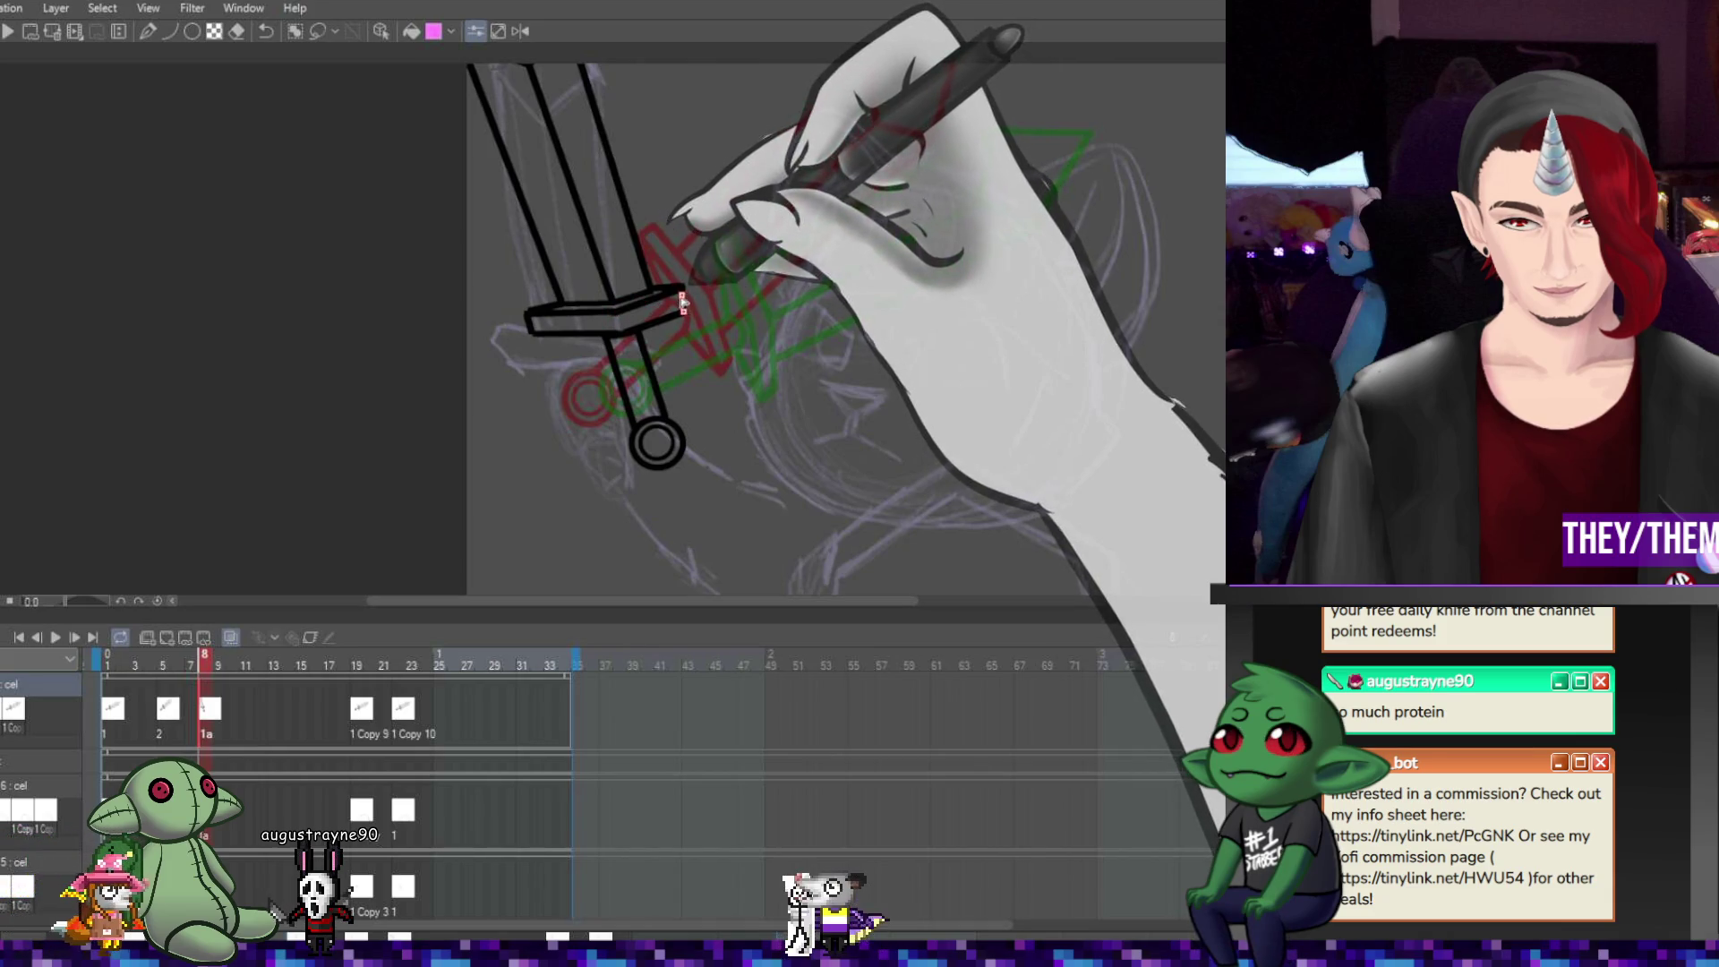
Finish the crossguard's top line and draw the line along its bottom edge
{"action": "scroll", "coordinate": [616, 282], "scroll_direction": "down", "scroll_amount": 4}
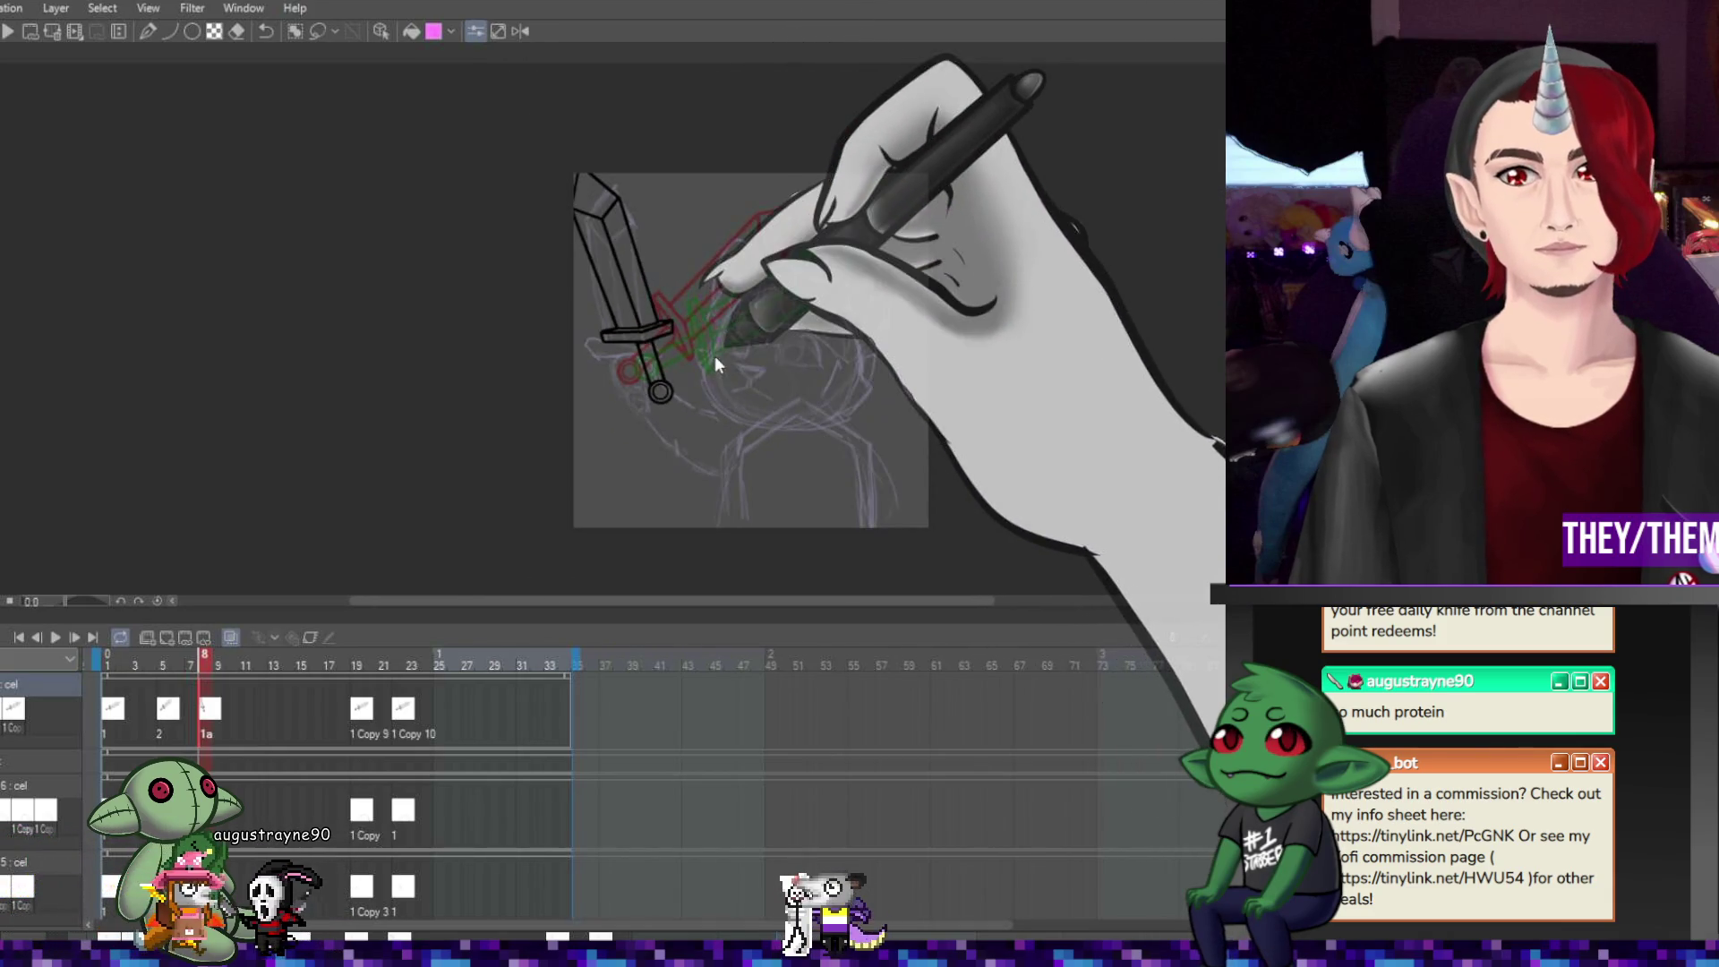
{"action": "scroll", "coordinate": [617, 357], "scroll_direction": "up", "scroll_amount": 4}
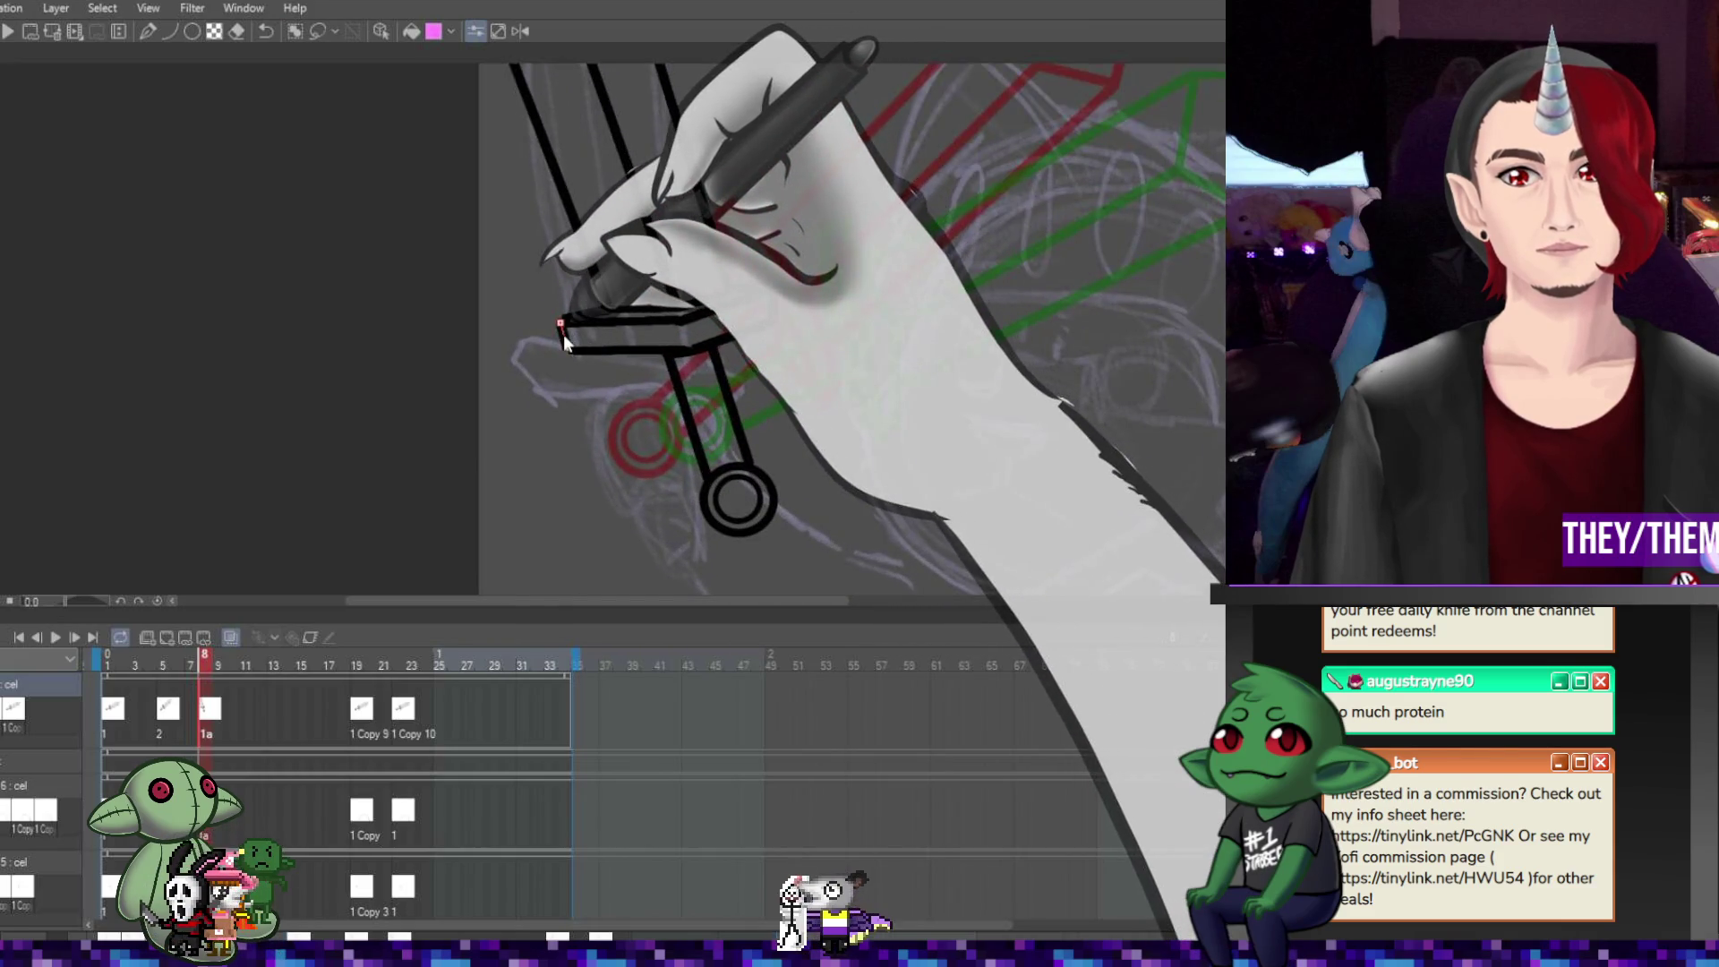
{"action": "left_click", "coordinate": [680, 319]}
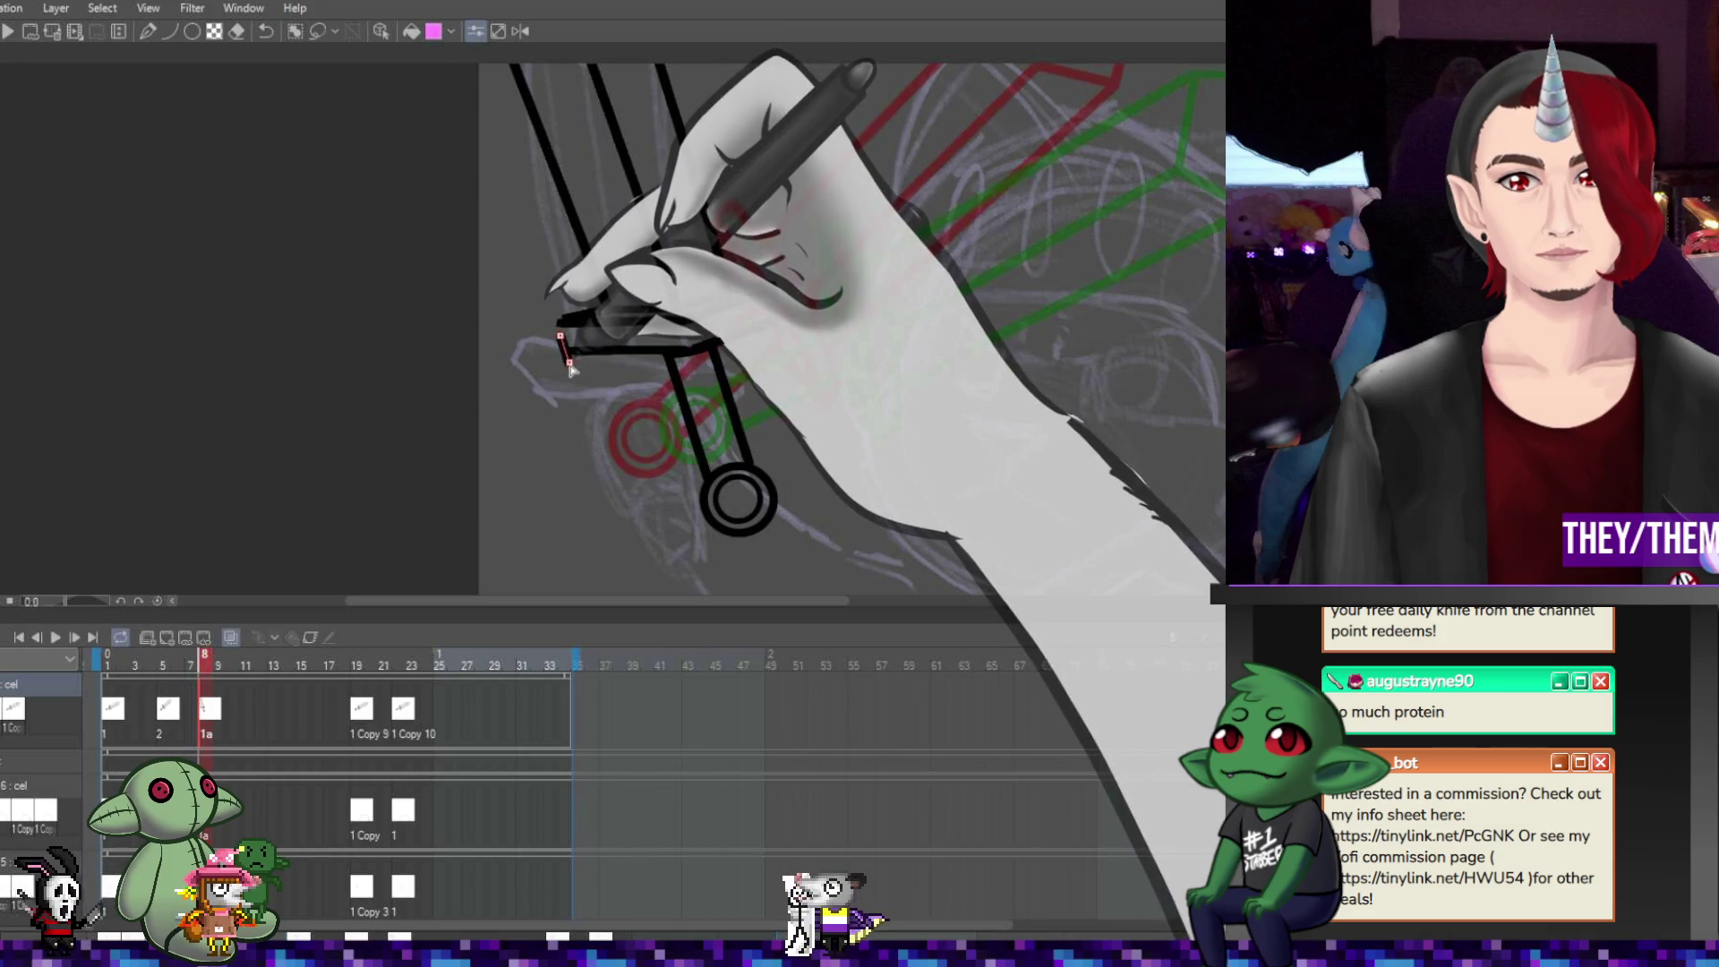
{"action": "left_click", "coordinate": [580, 370]}
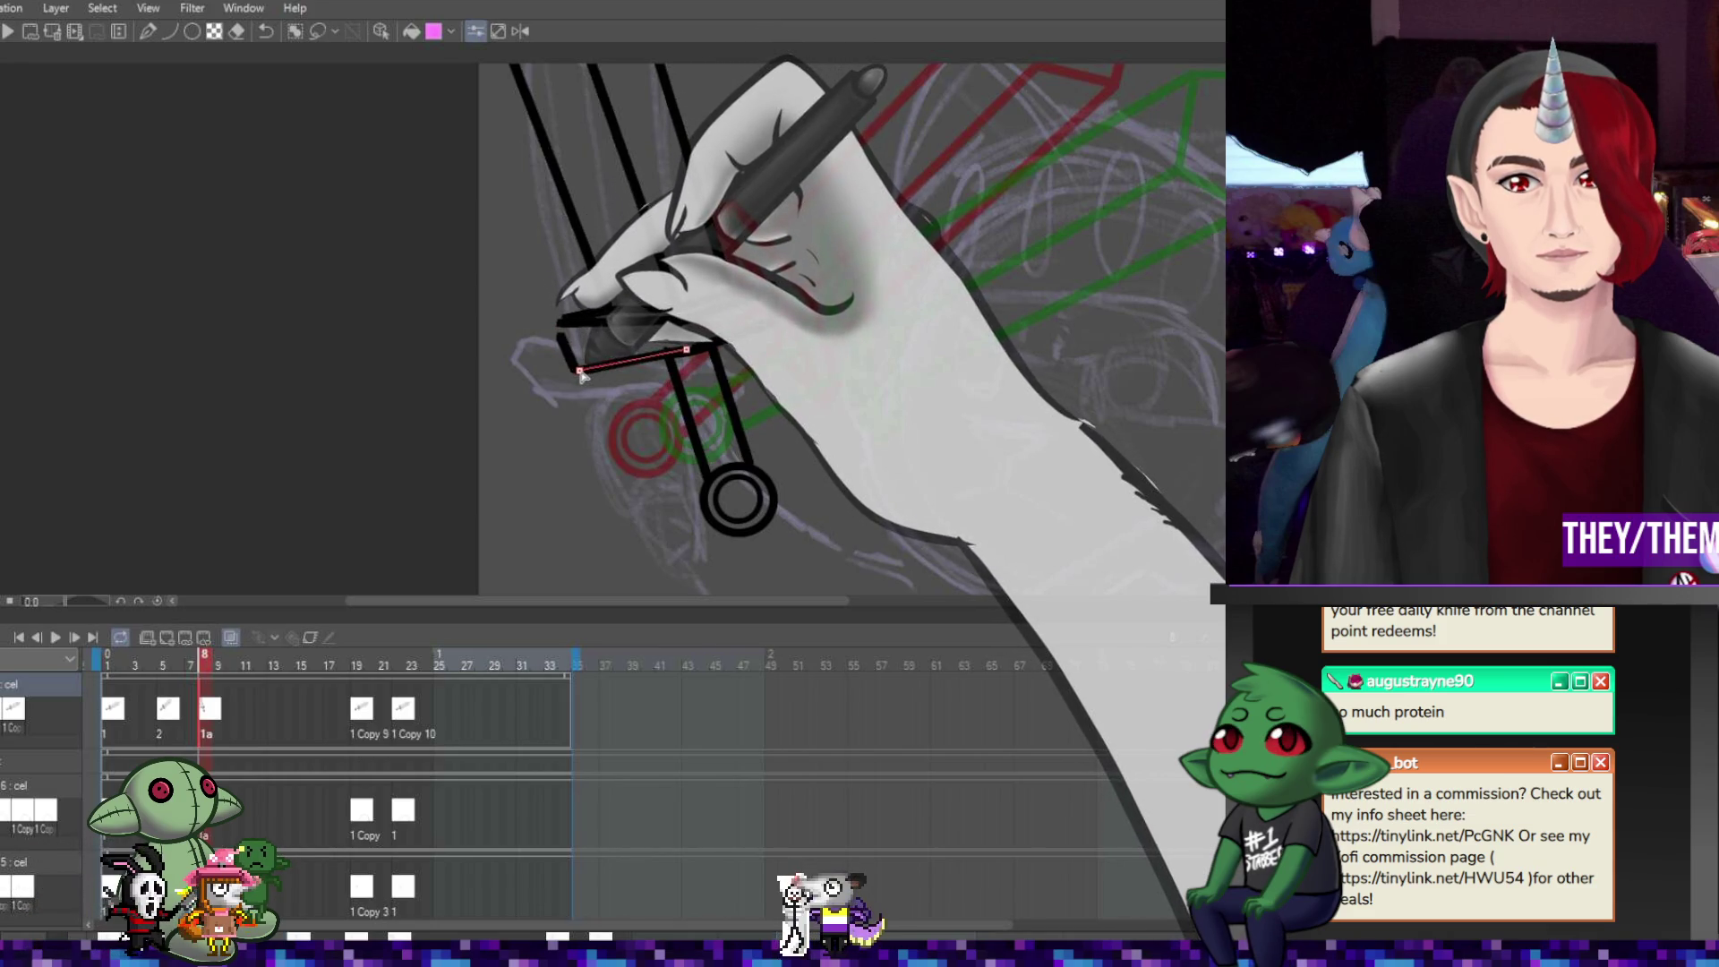
{"action": "left_click", "coordinate": [666, 353]}
{"action": "left_click", "coordinate": [709, 344]}
{"action": "left_click", "coordinate": [579, 370]}
{"action": "left_click", "coordinate": [689, 363]}
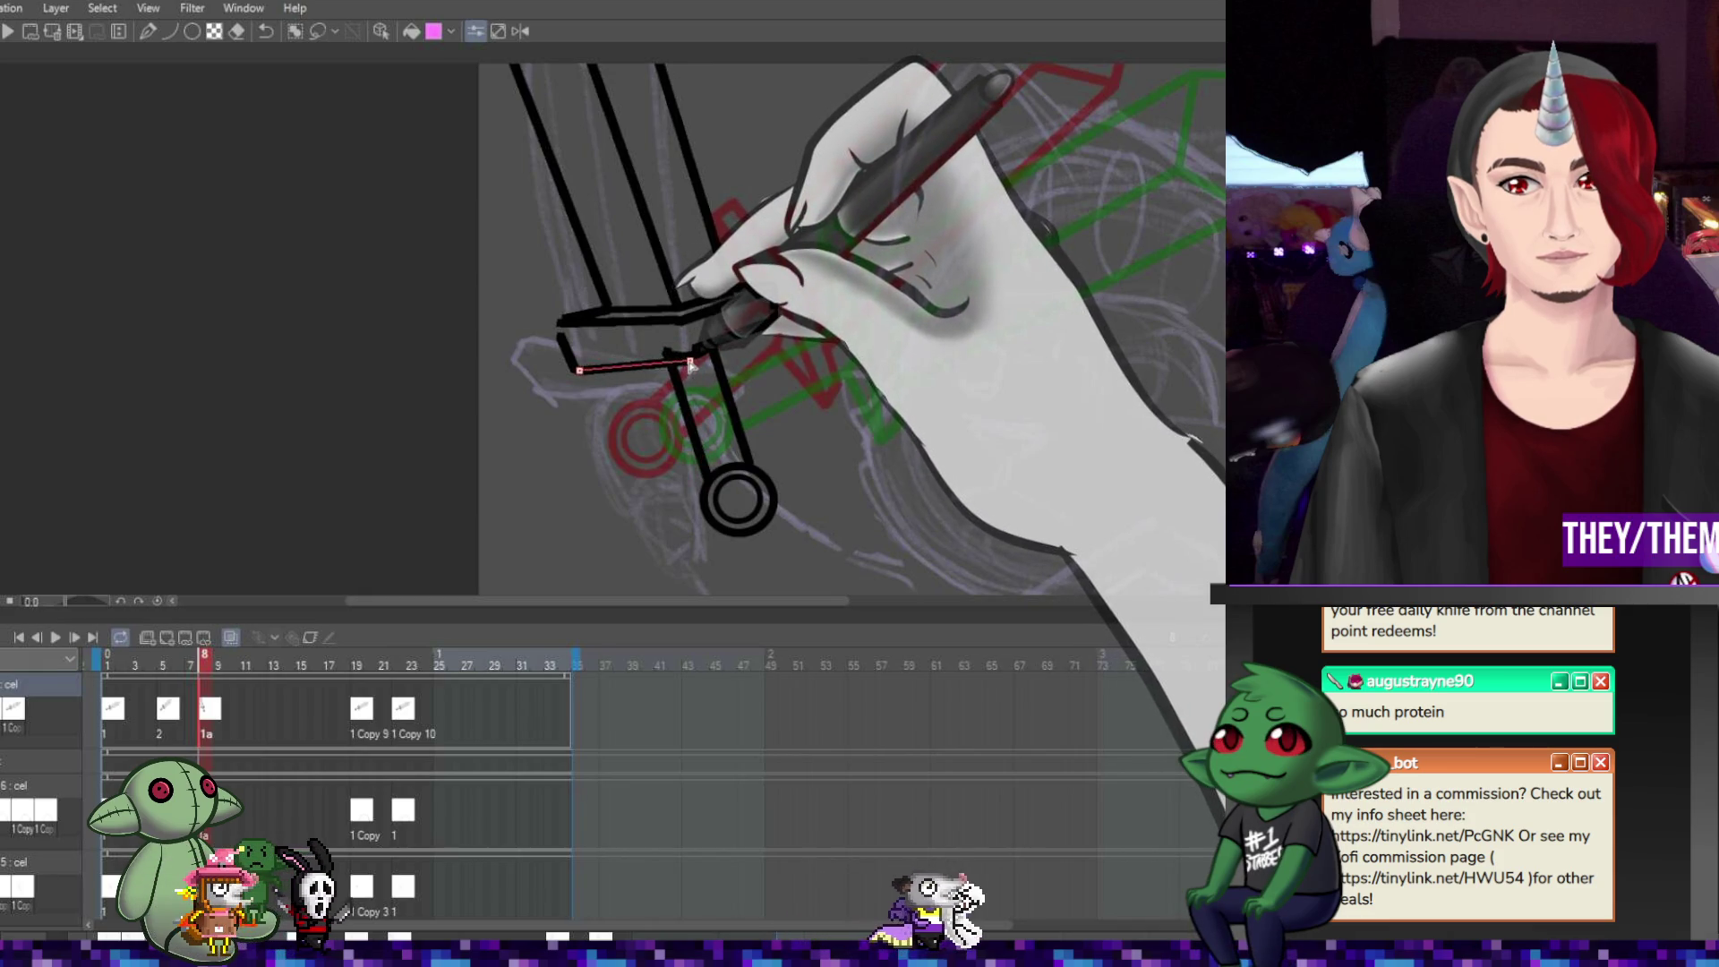
{"action": "left_click", "coordinate": [689, 365]}
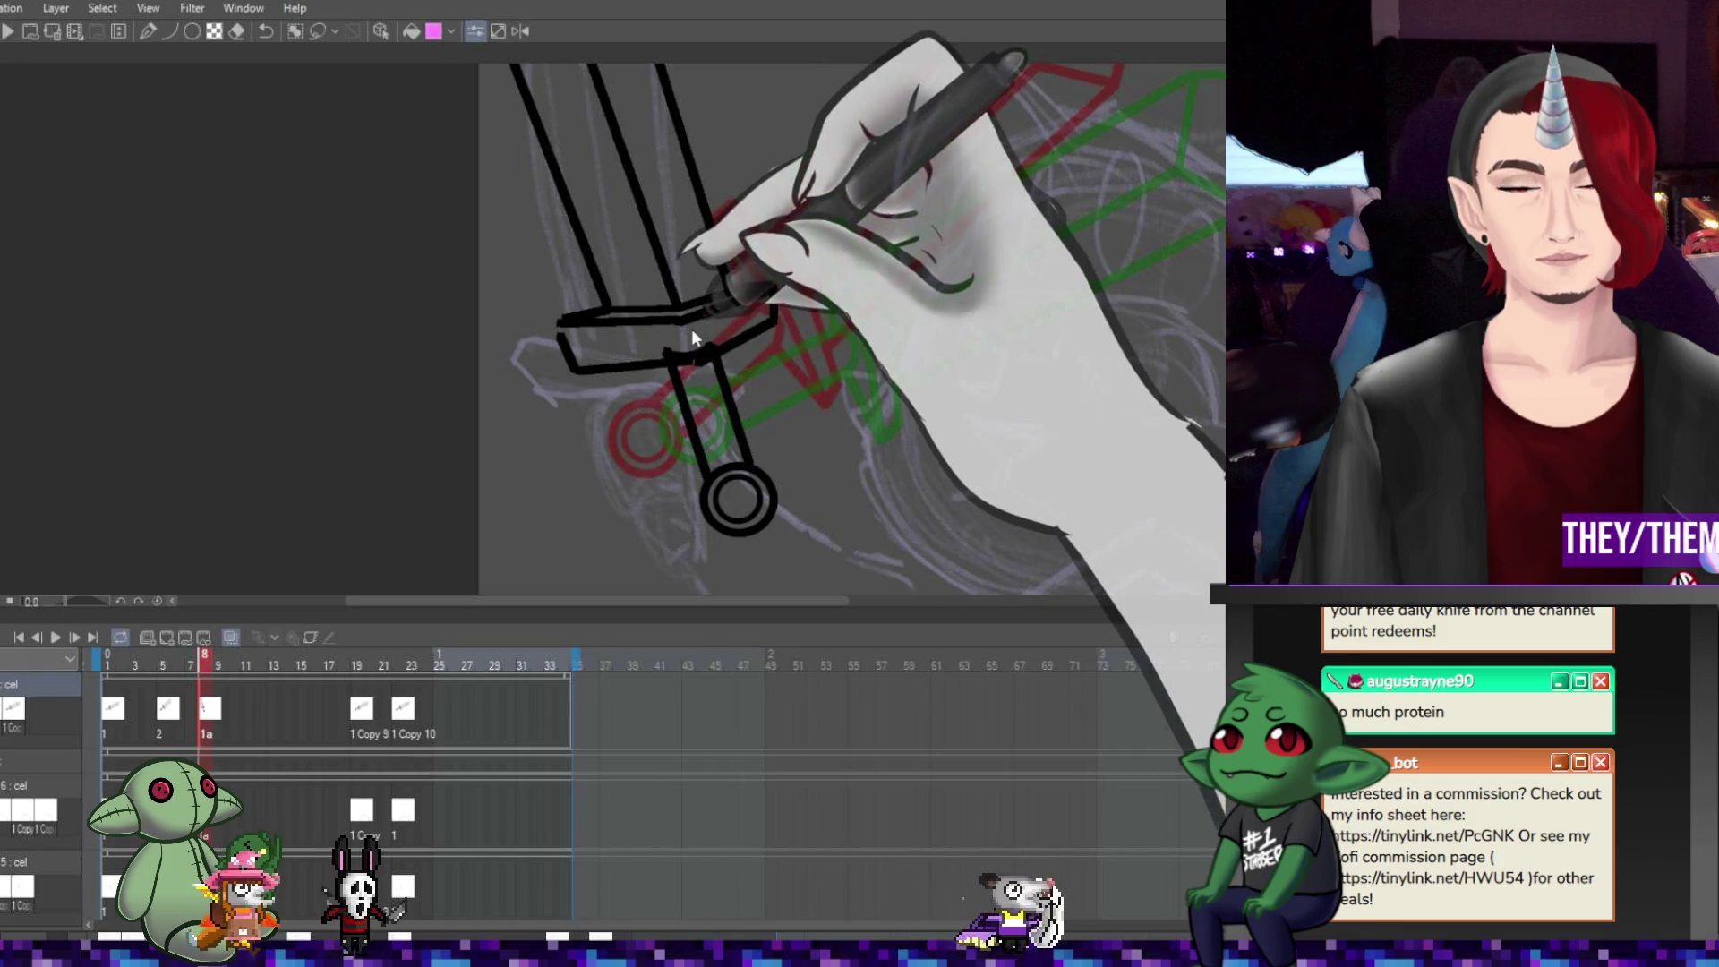
Redraw the crossguard's top edge with a lowered left end and close its left side
{"action": "left_click", "coordinate": [560, 322]}
{"action": "left_click", "coordinate": [682, 330]}
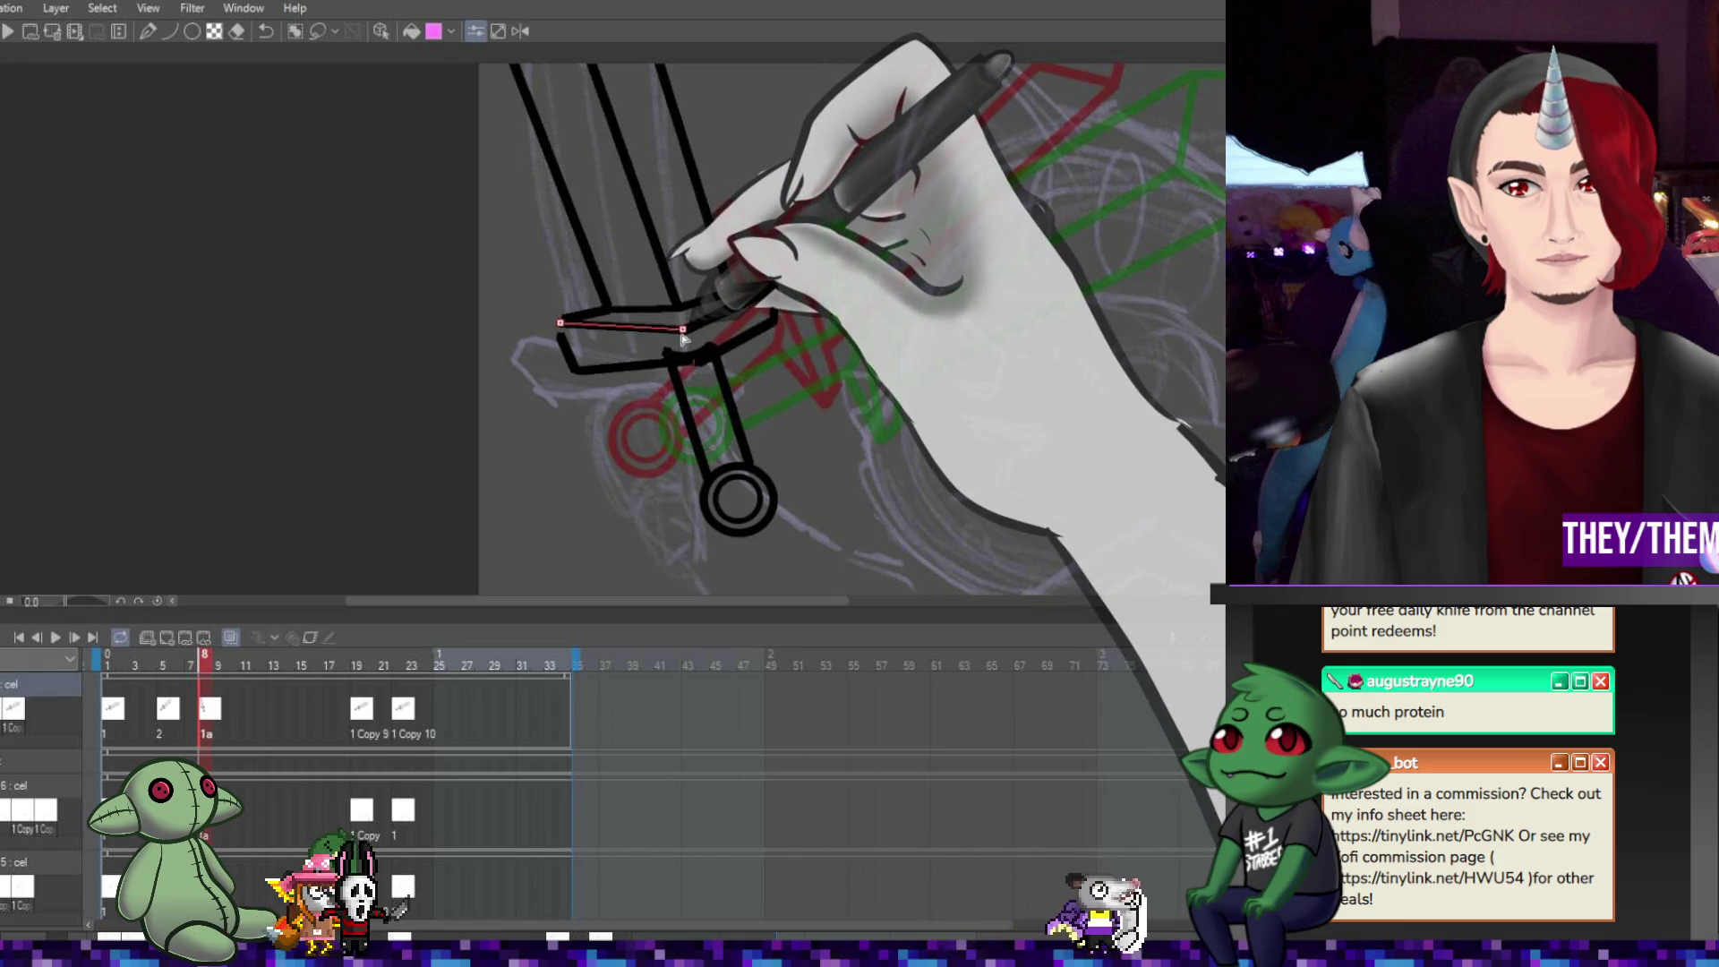
{"action": "left_click_drag", "start_coordinate": [560, 322], "coordinate": [559, 338]}
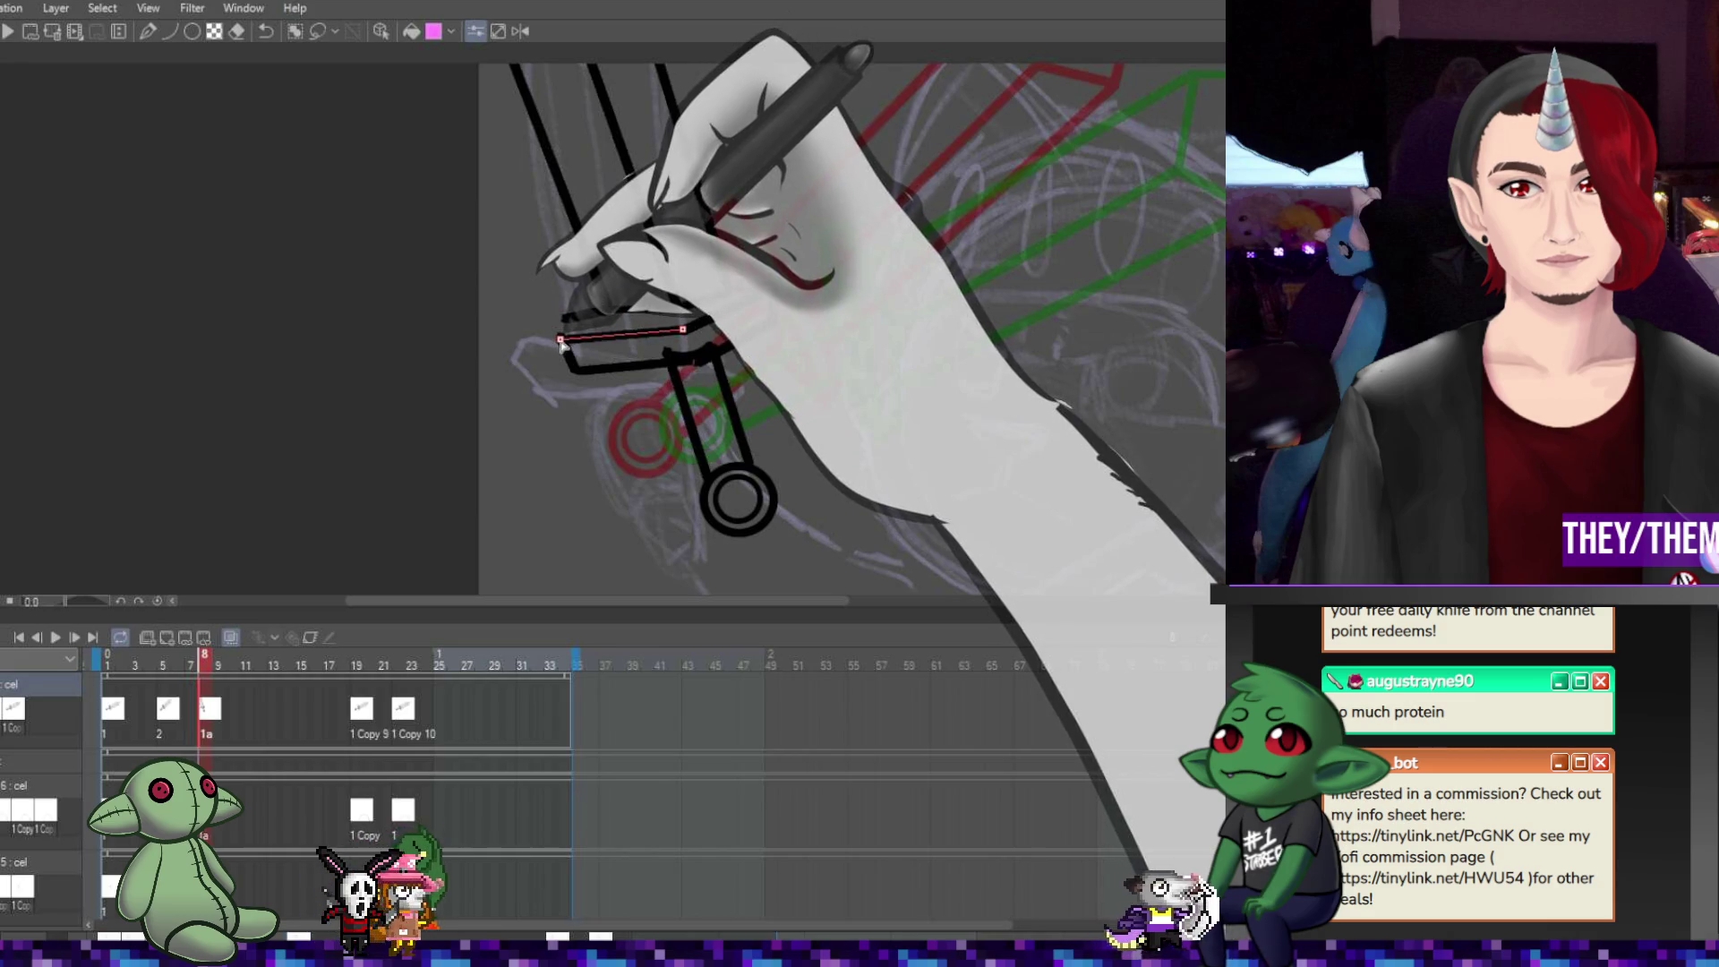
{"action": "left_click", "coordinate": [575, 369]}
{"action": "left_click", "coordinate": [559, 338]}
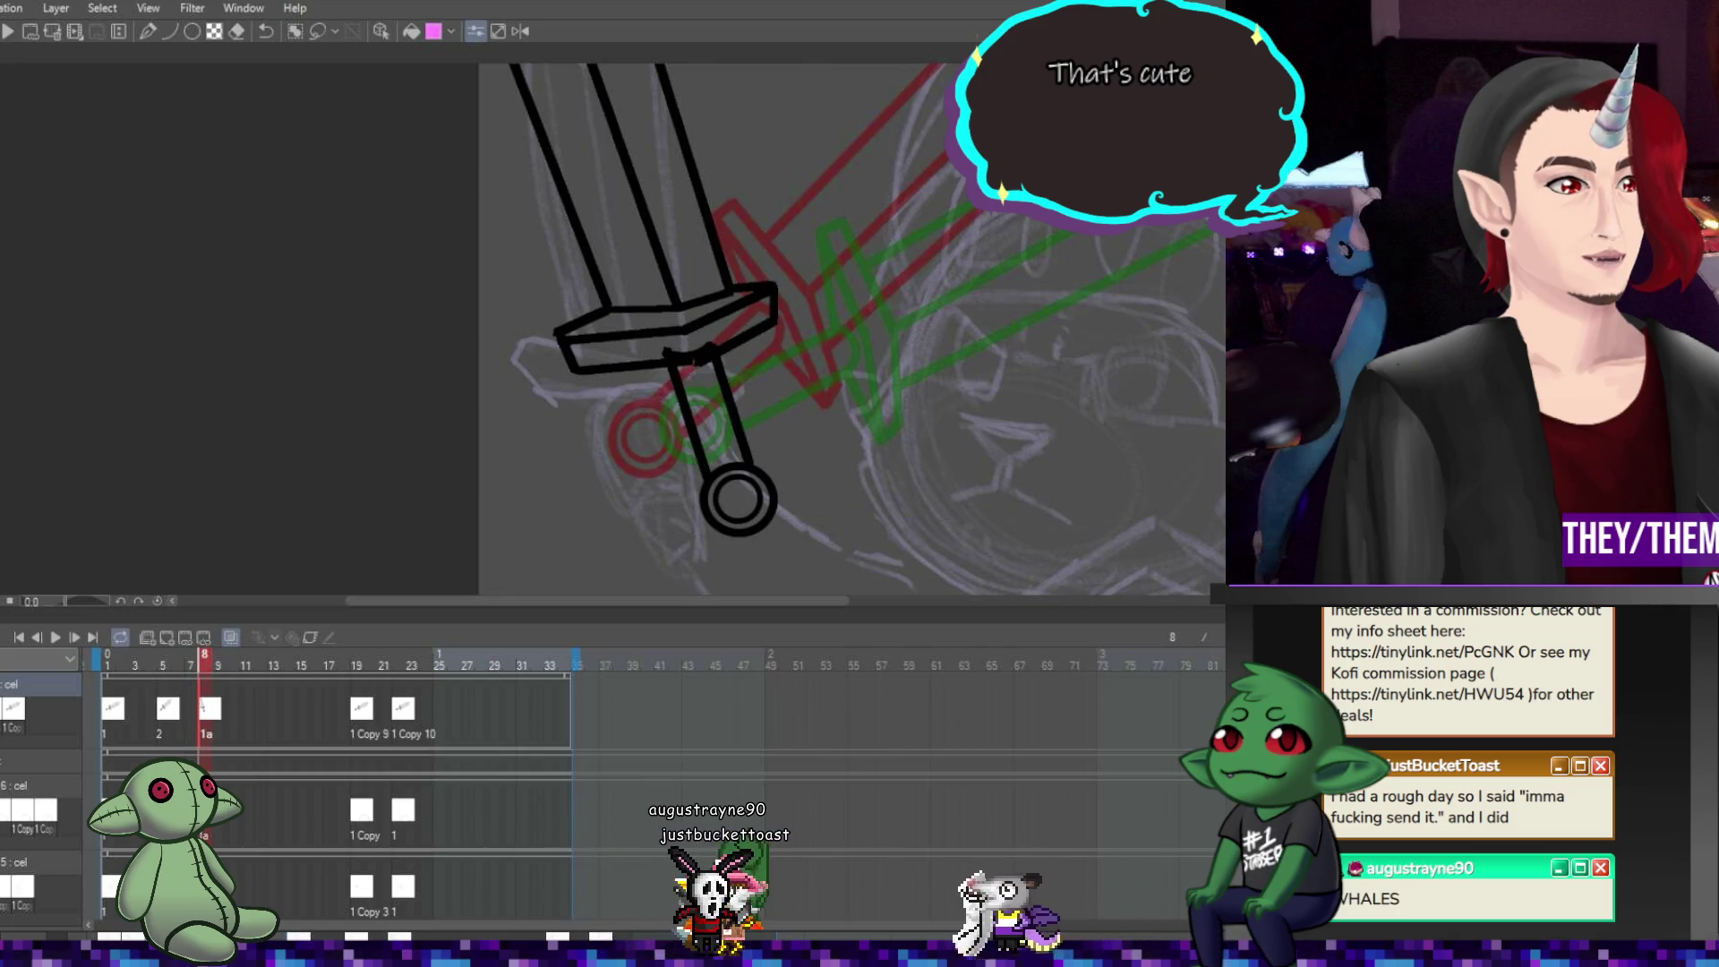
Draw the handle's left and right edges and further crossguard edge lines, undoing a stray stroke
{"action": "mouse_move", "coordinate": [667, 351]}
{"action": "left_mouse_down"}
{"action": "mouse_move", "coordinate": [707, 477]}
{"action": "mouse_move", "coordinate": [670, 362]}
{"action": "left_mouse_up"}
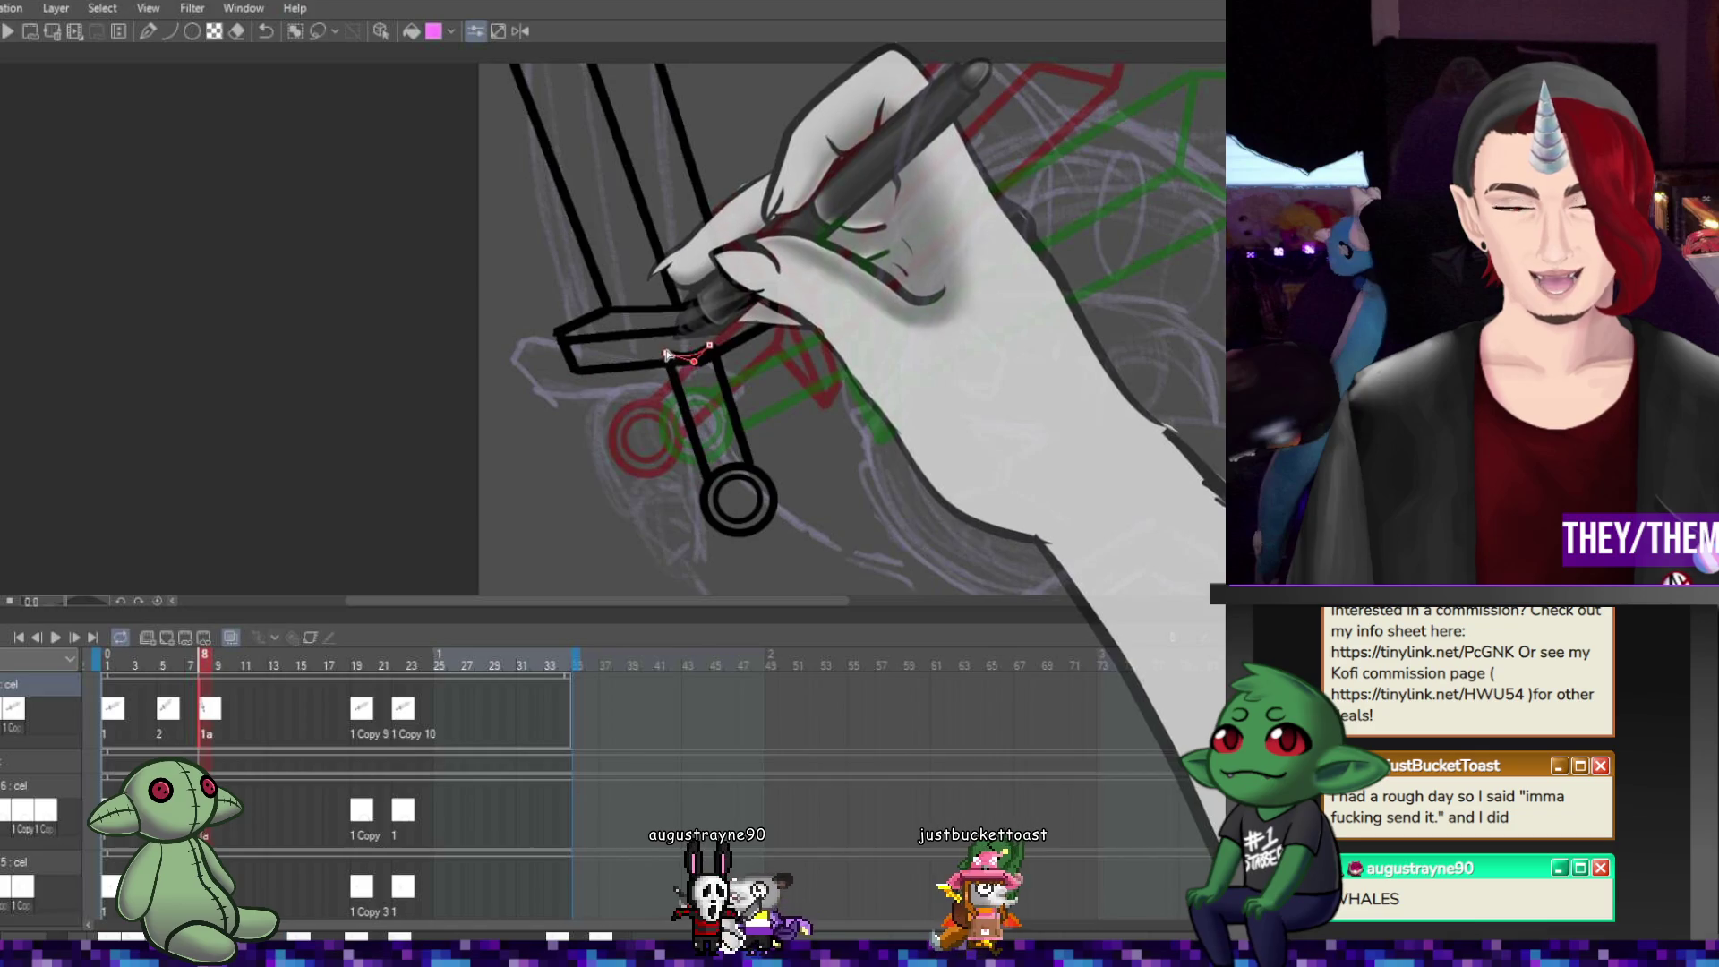
{"action": "left_click_drag", "start_coordinate": [670, 367], "coordinate": [709, 345]}
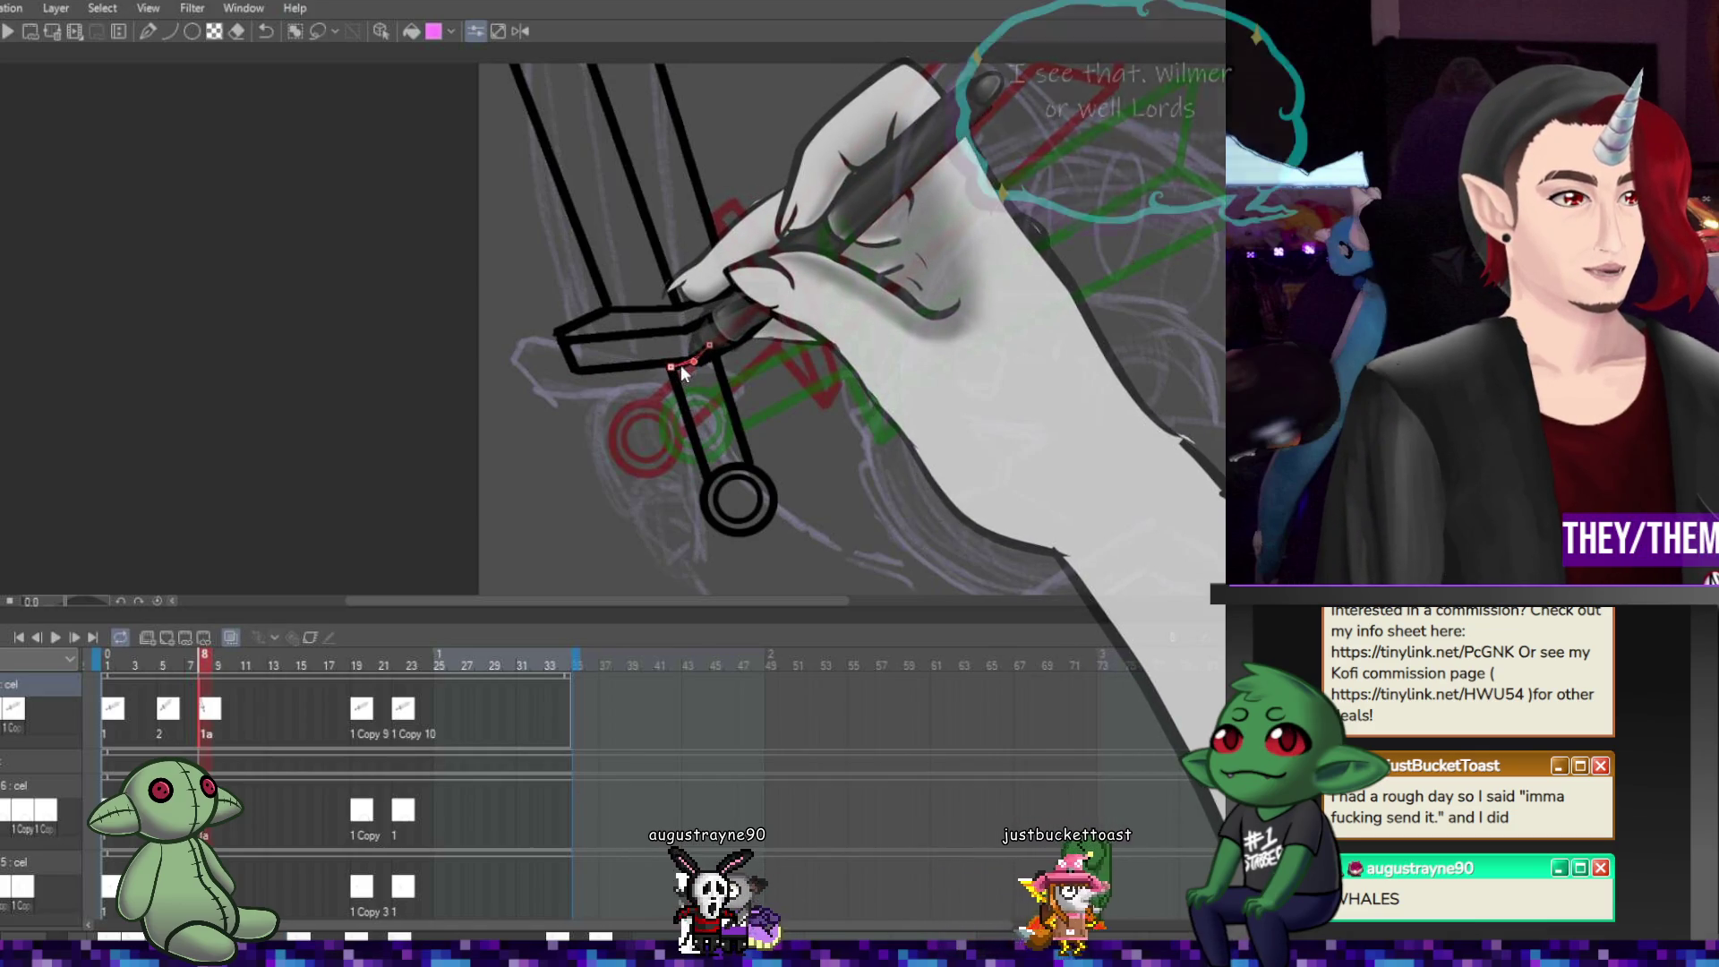
{"action": "key", "text": "ctrl+z"}
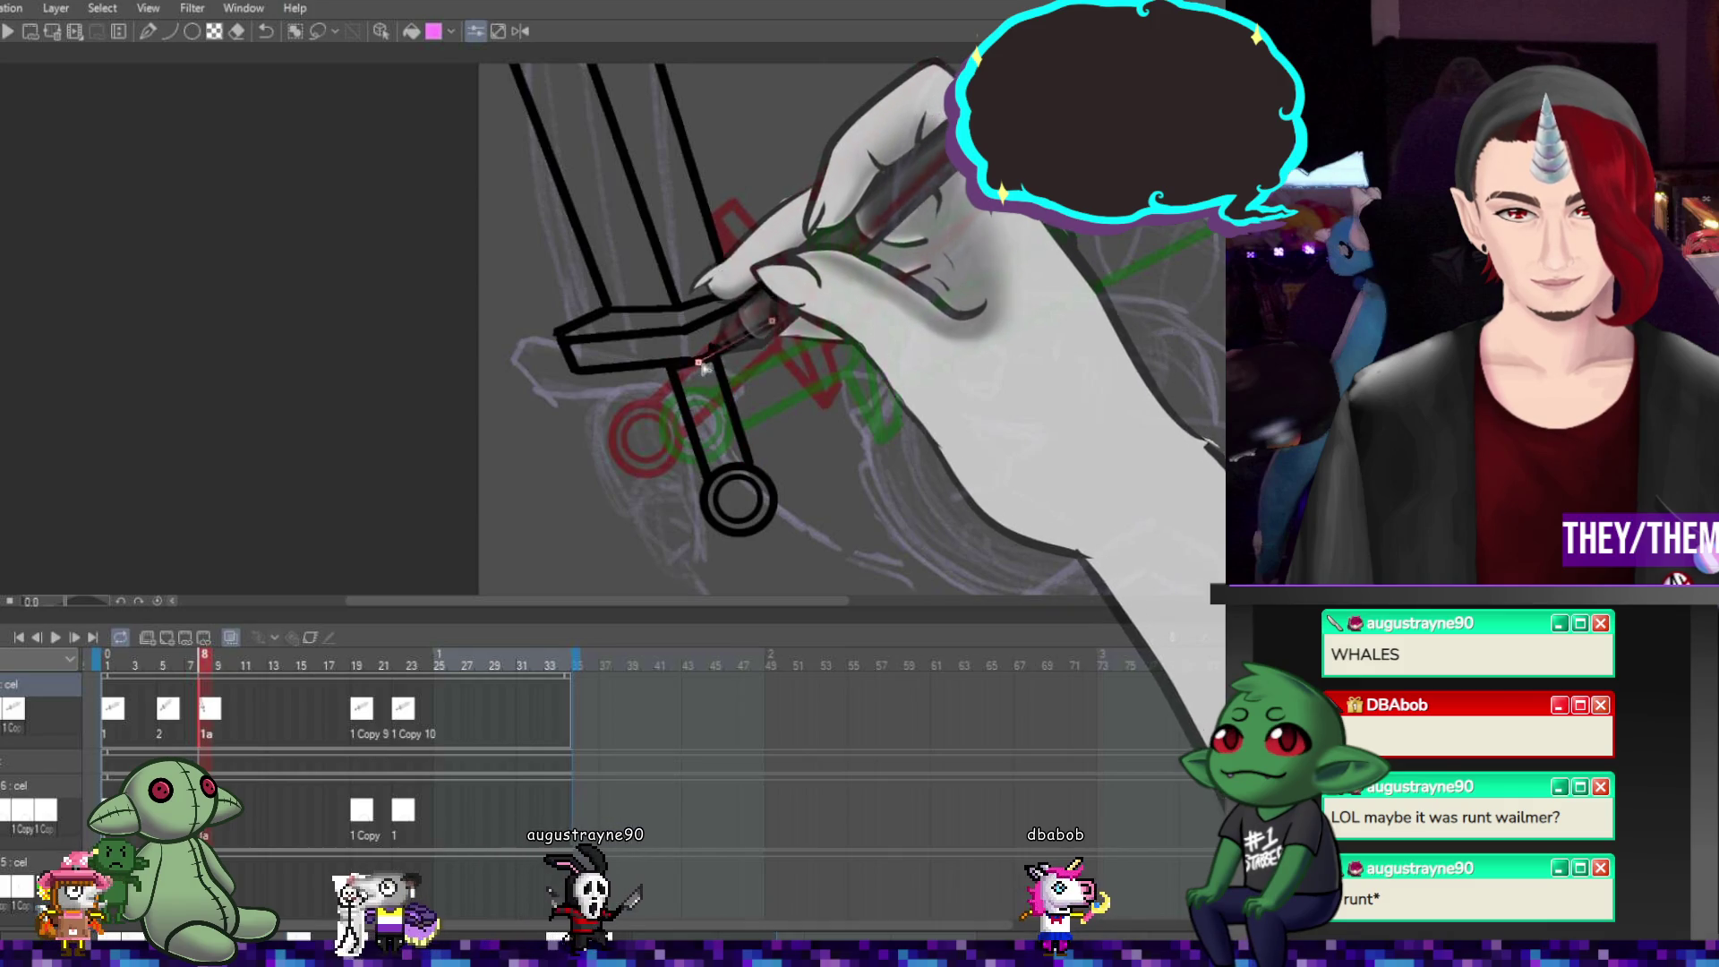
{"action": "left_click_drag", "start_coordinate": [707, 477], "coordinate": [671, 375]}
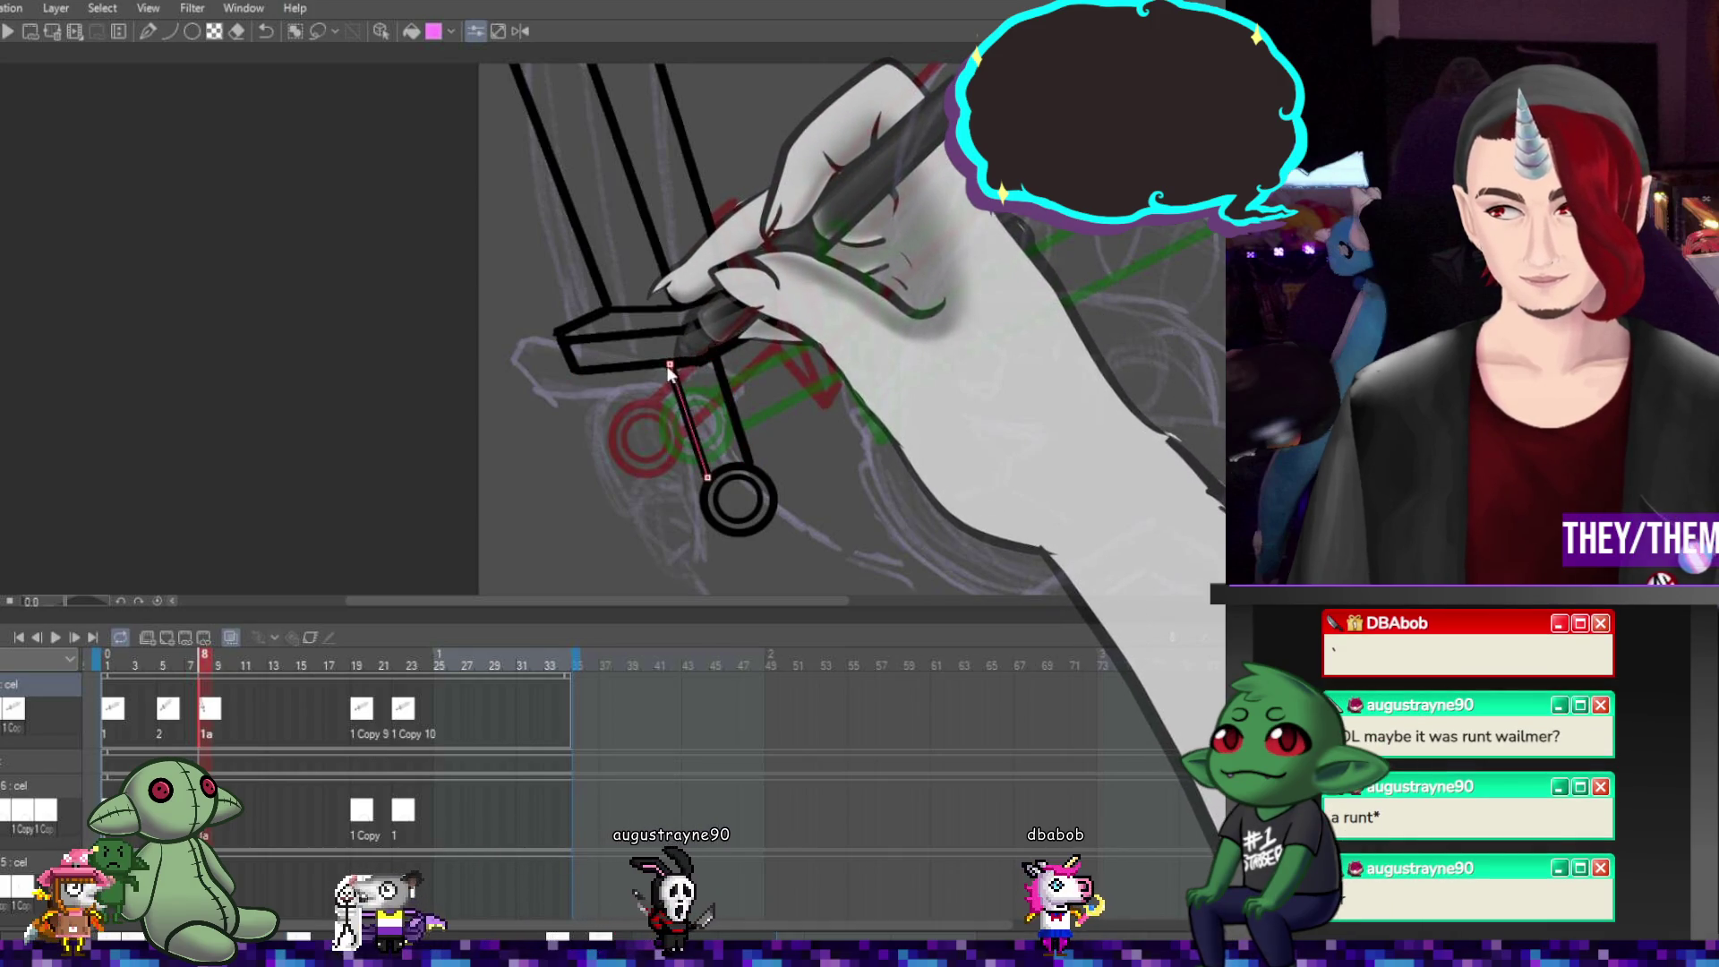
{"action": "mouse_move", "coordinate": [750, 465]}
{"action": "left_mouse_down"}
{"action": "mouse_move", "coordinate": [716, 354]}
{"action": "mouse_move", "coordinate": [774, 282]}
{"action": "left_mouse_up"}
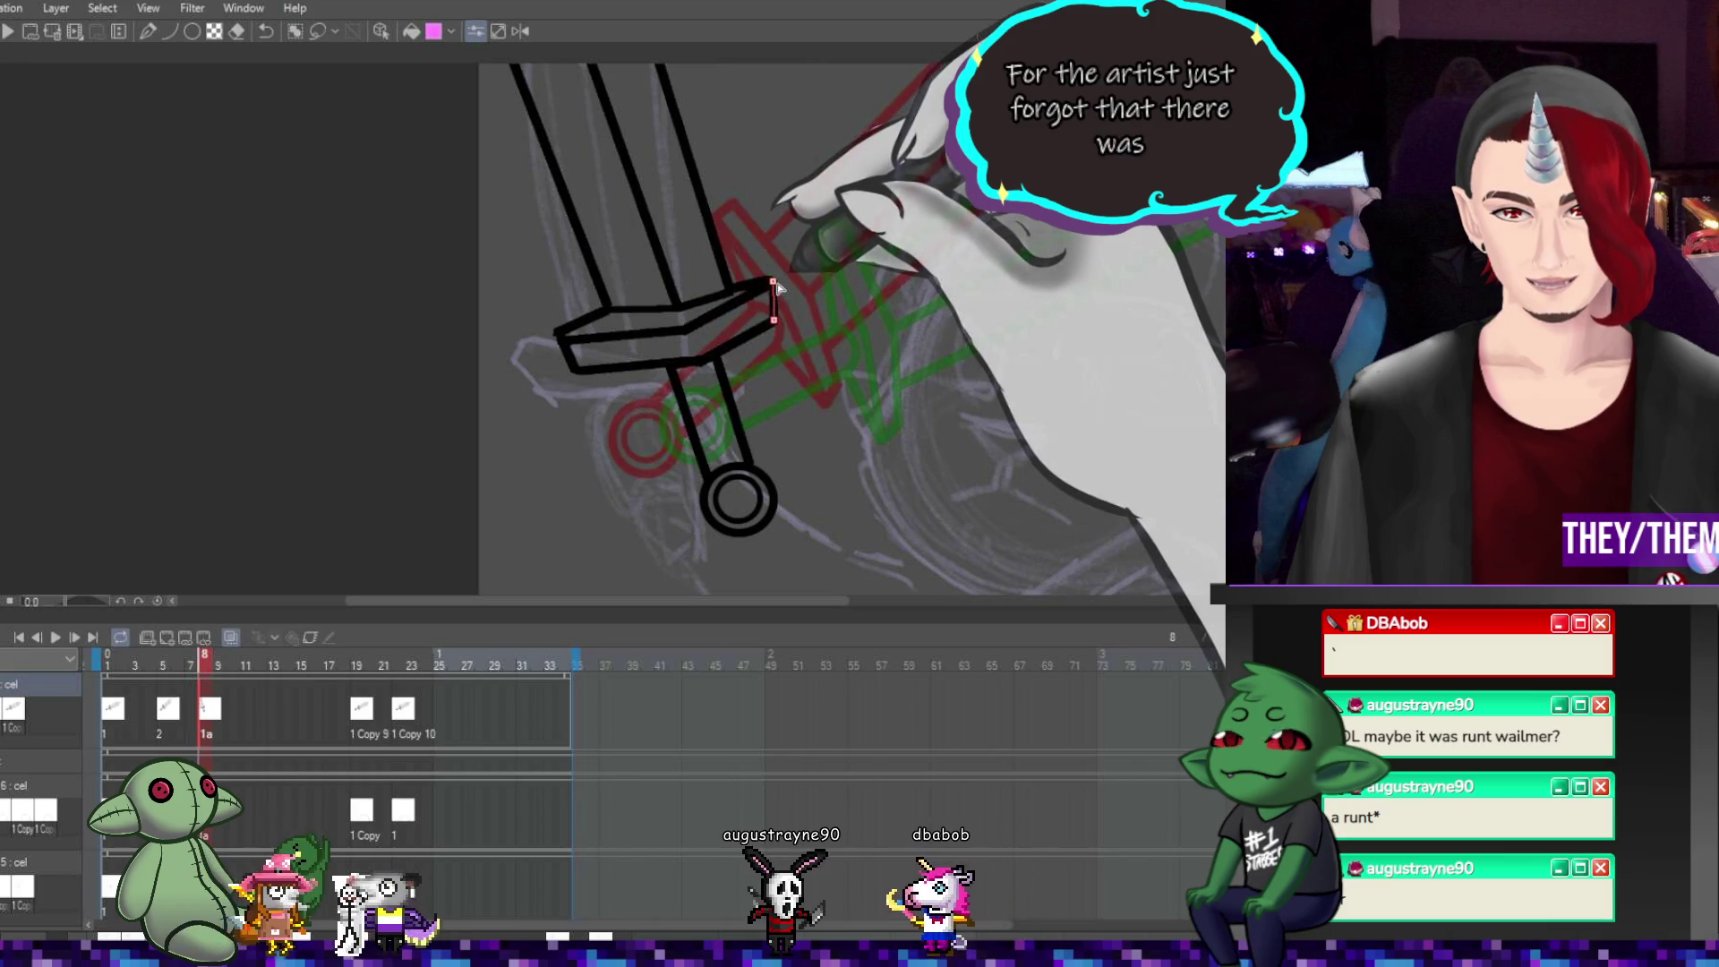
{"action": "left_click_drag", "start_coordinate": [697, 362], "coordinate": [775, 317]}
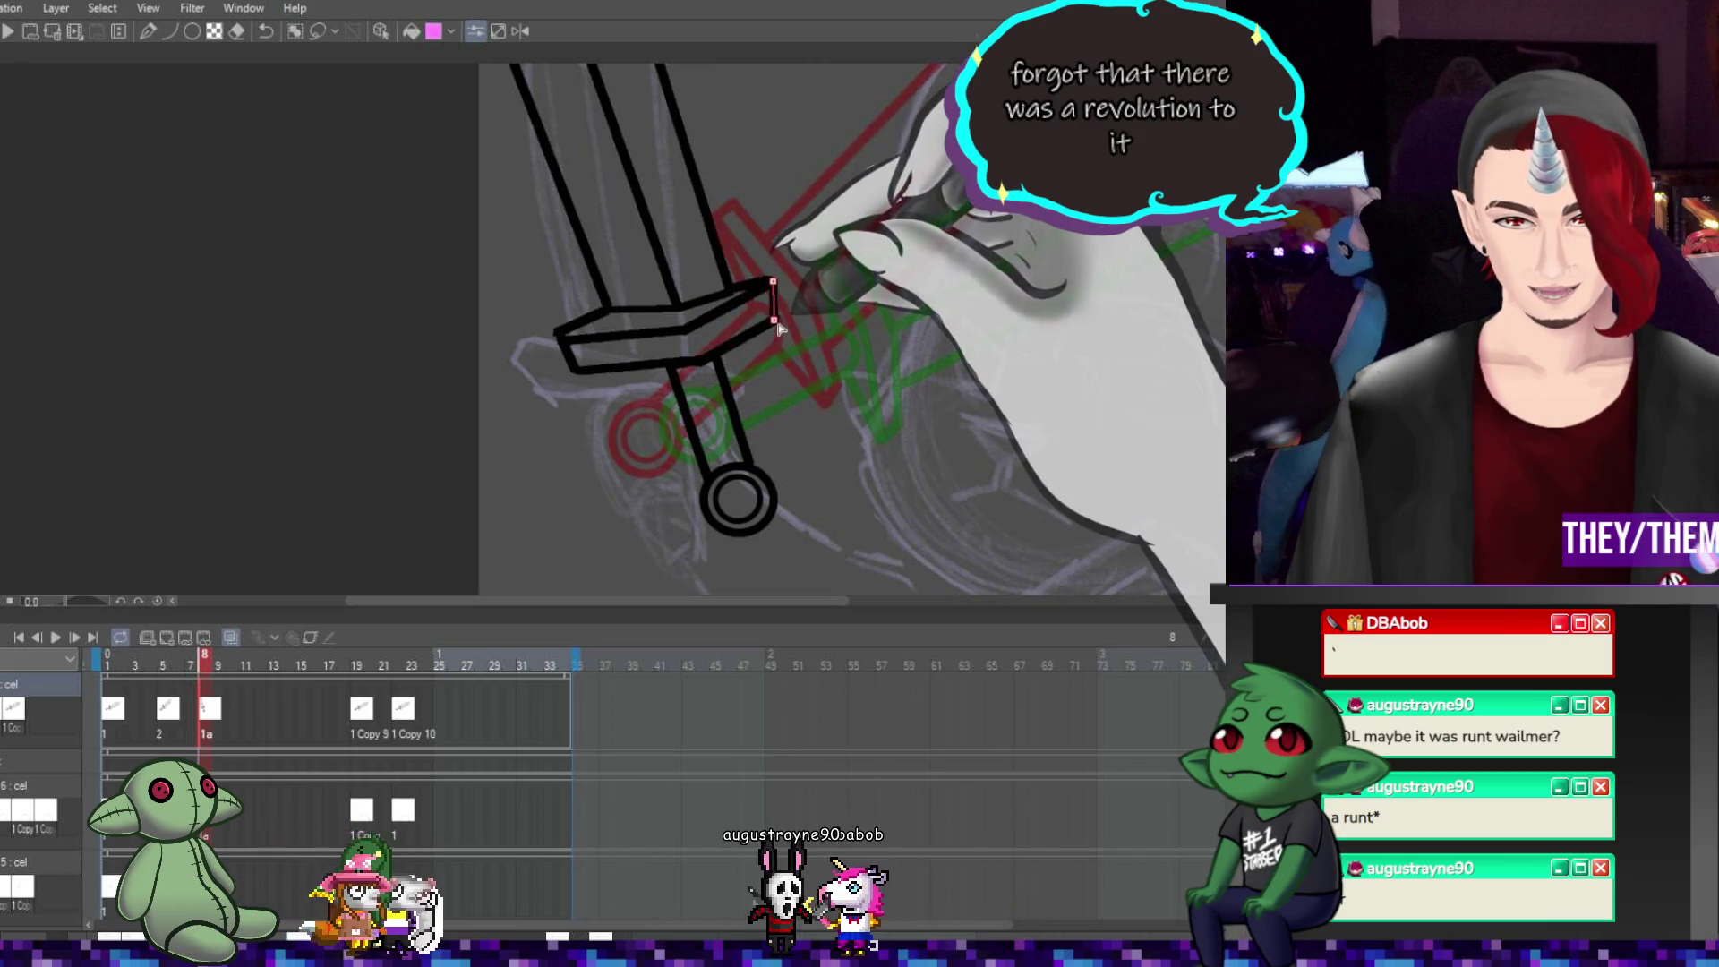
{"action": "left_click_drag", "start_coordinate": [671, 365], "coordinate": [716, 355]}
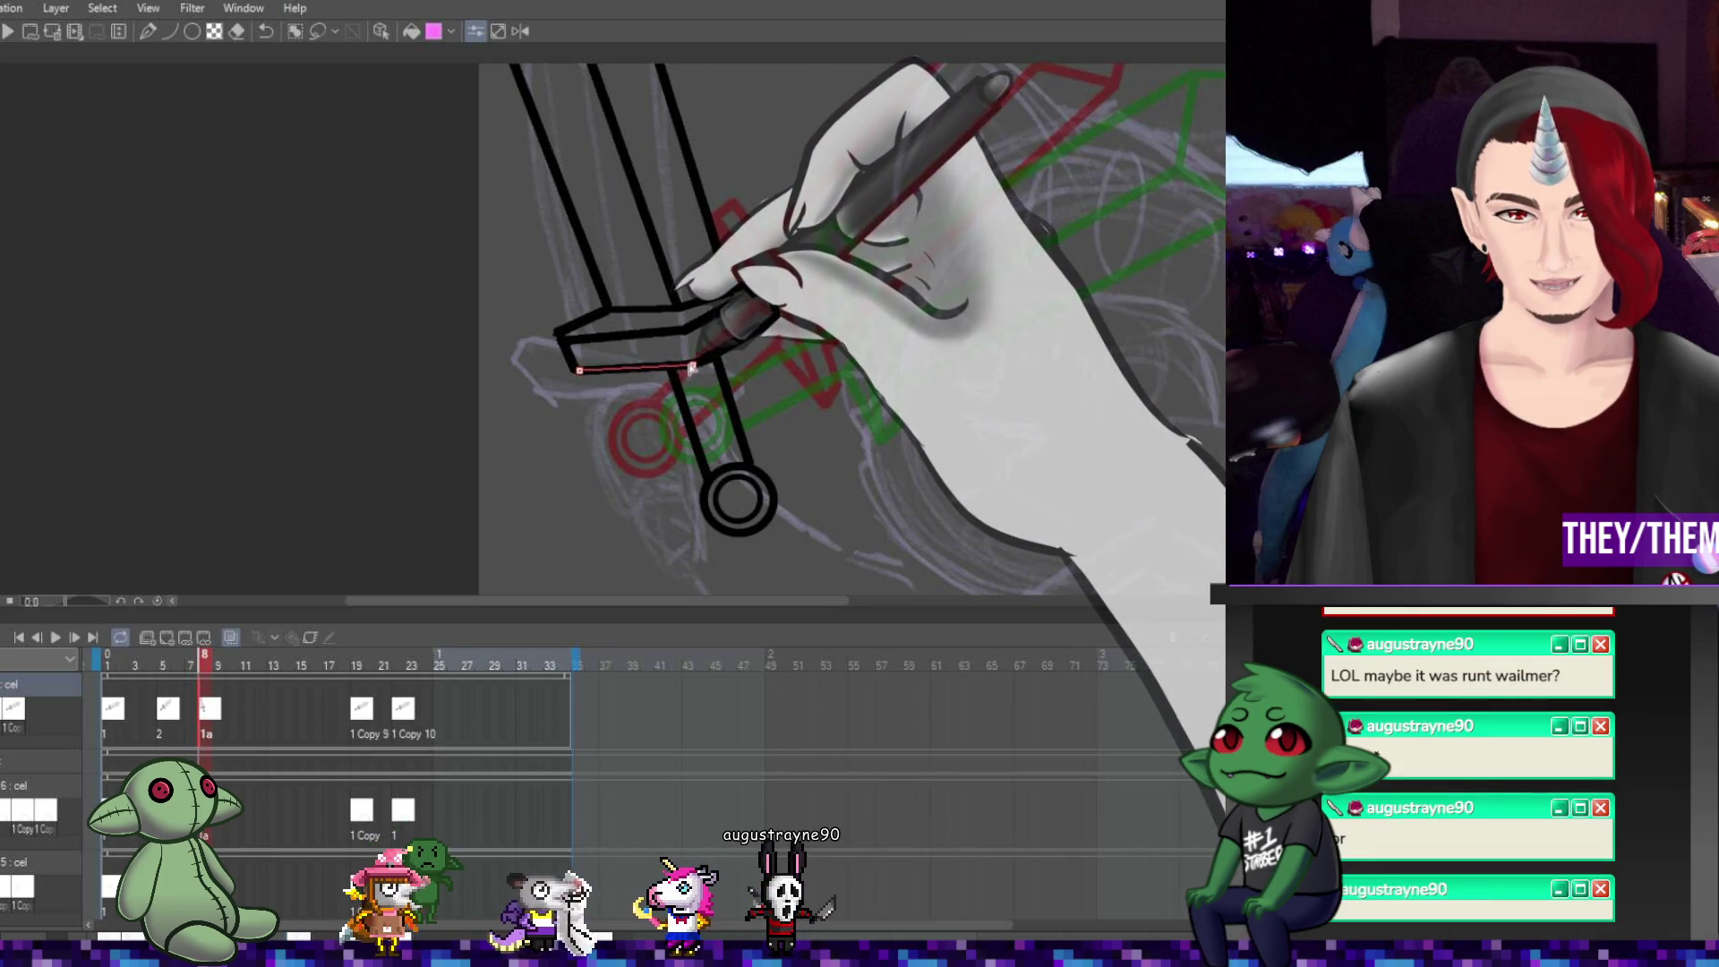
Place the starting points of a blade edge on the crossguard
{"action": "scroll", "coordinate": [692, 368], "scroll_direction": "down", "scroll_amount": 5}
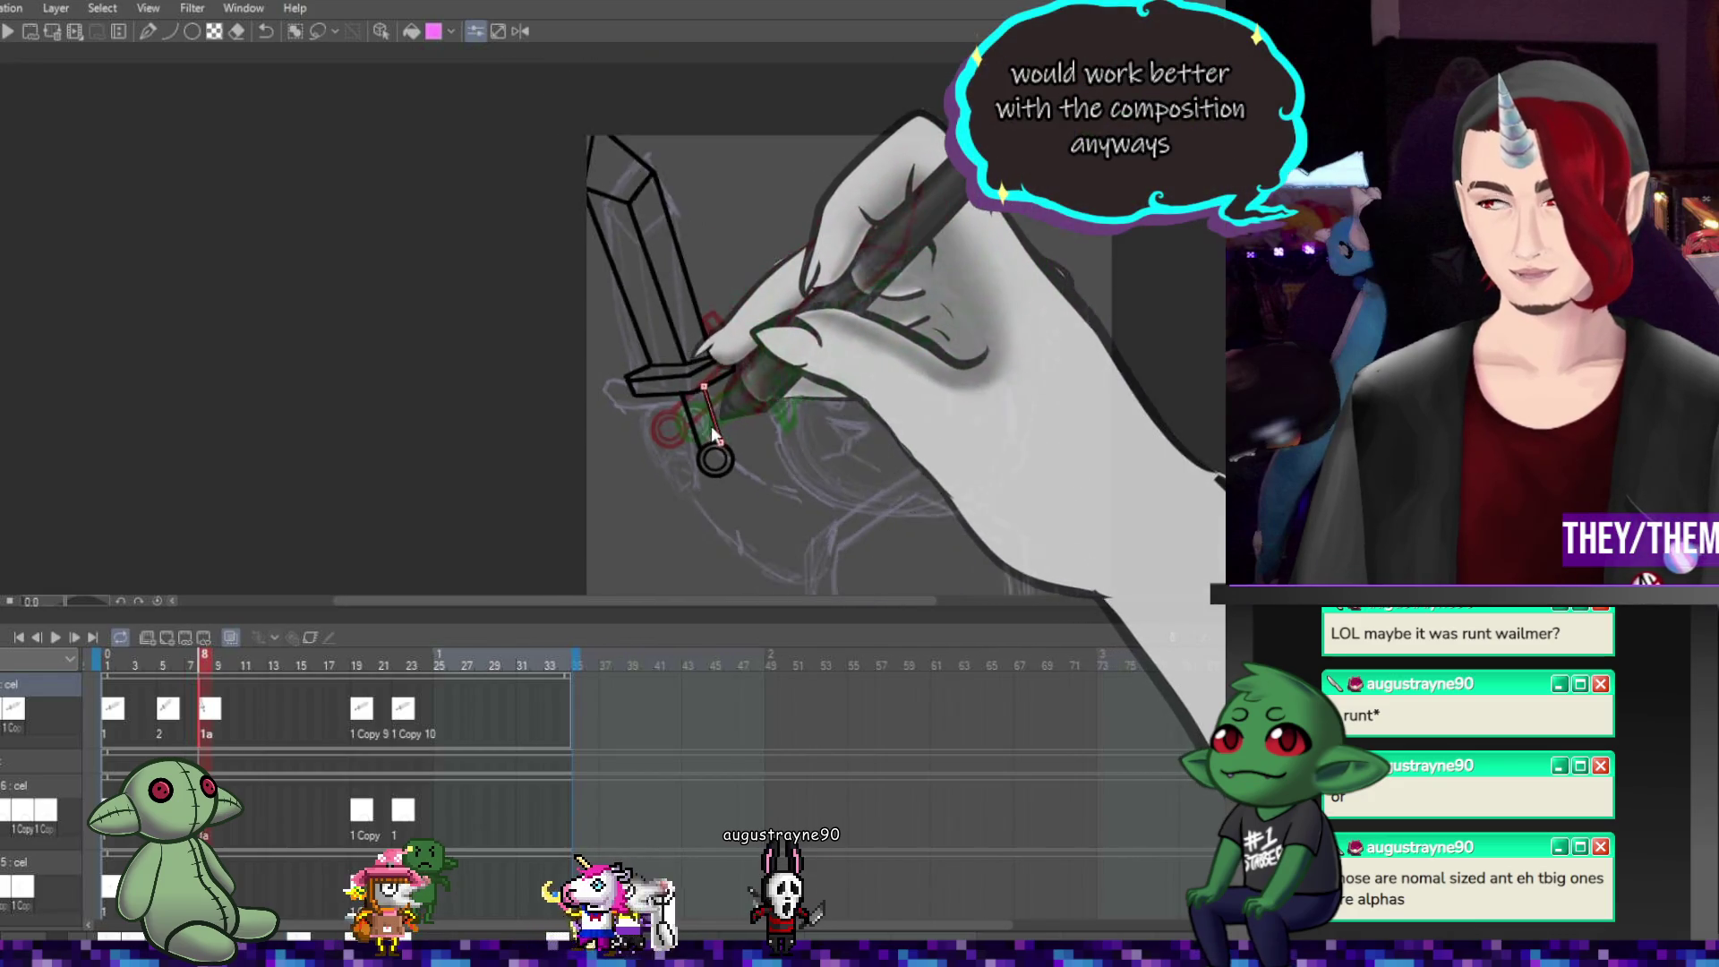
{"action": "scroll", "coordinate": [610, 283], "scroll_direction": "up", "scroll_amount": 2}
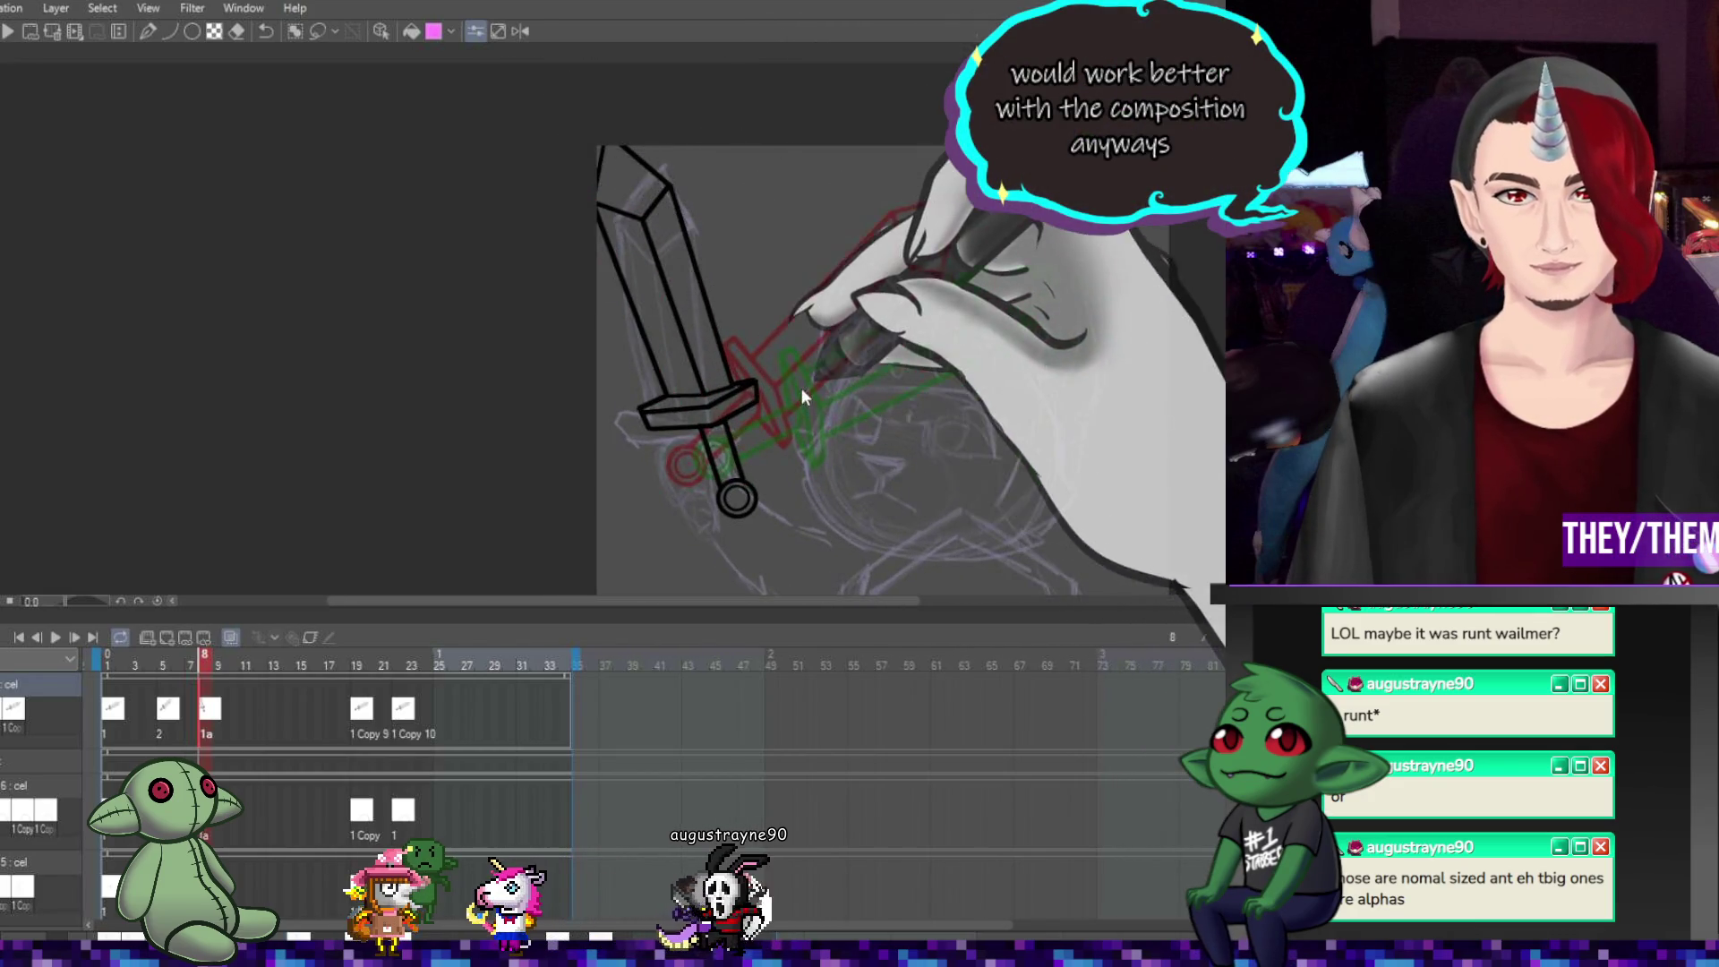
{"action": "left_click", "coordinate": [666, 395]}
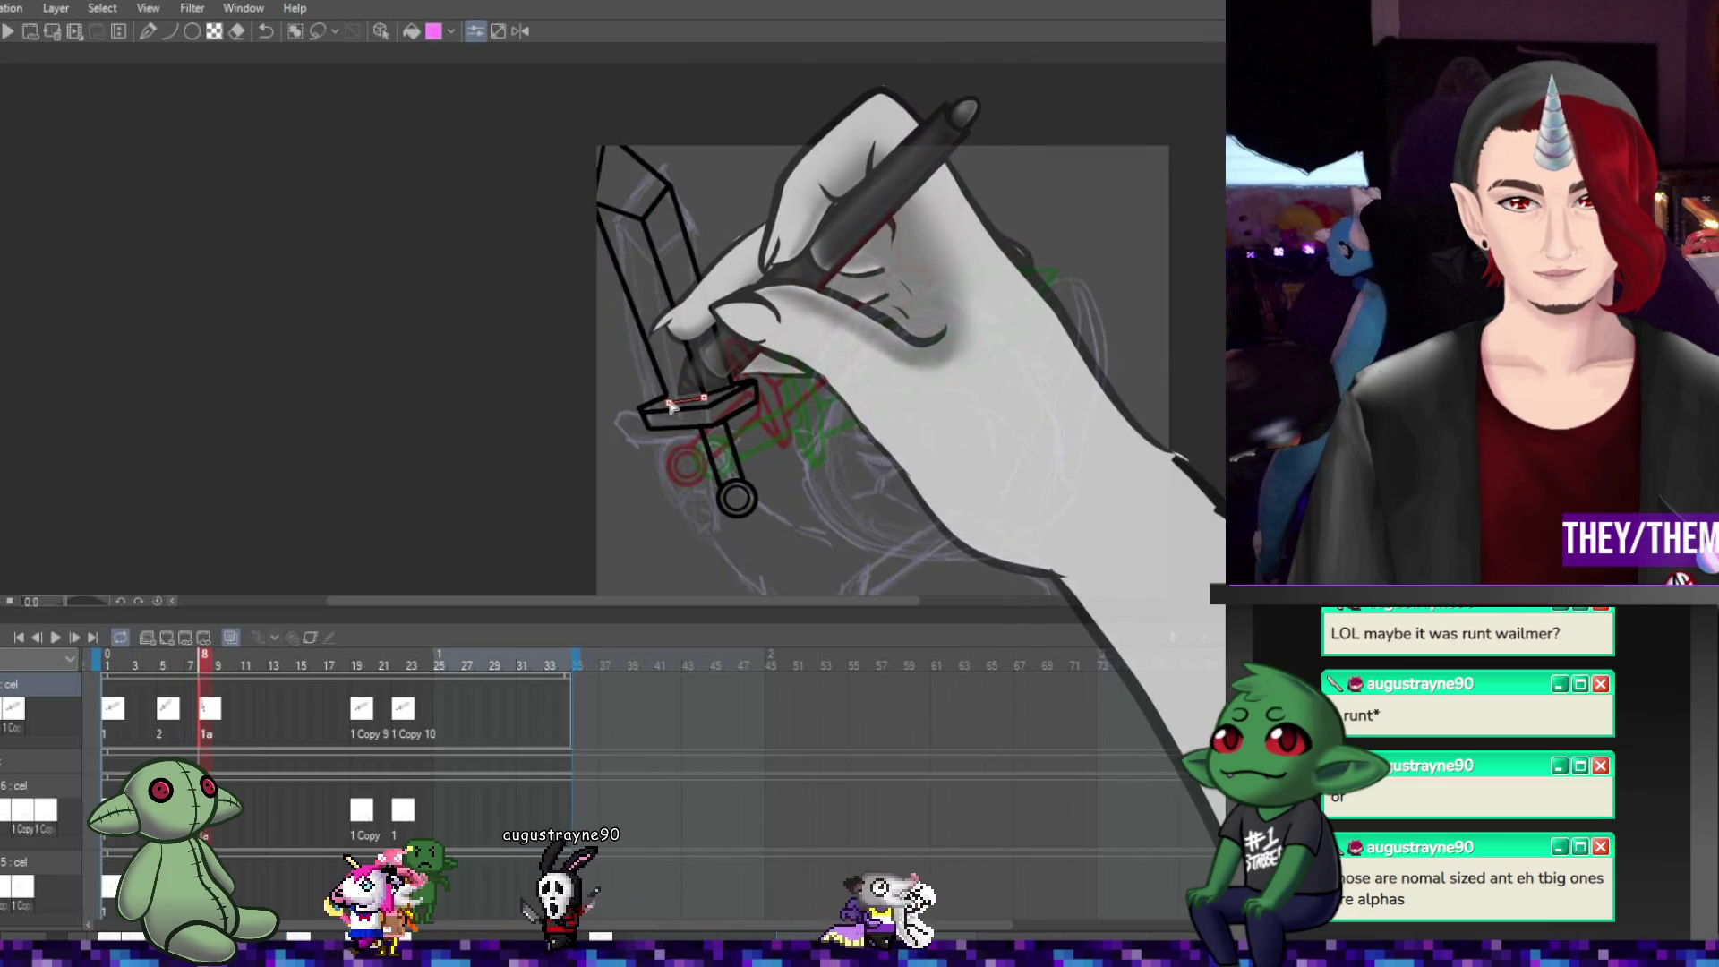
{"action": "left_click", "coordinate": [637, 408]}
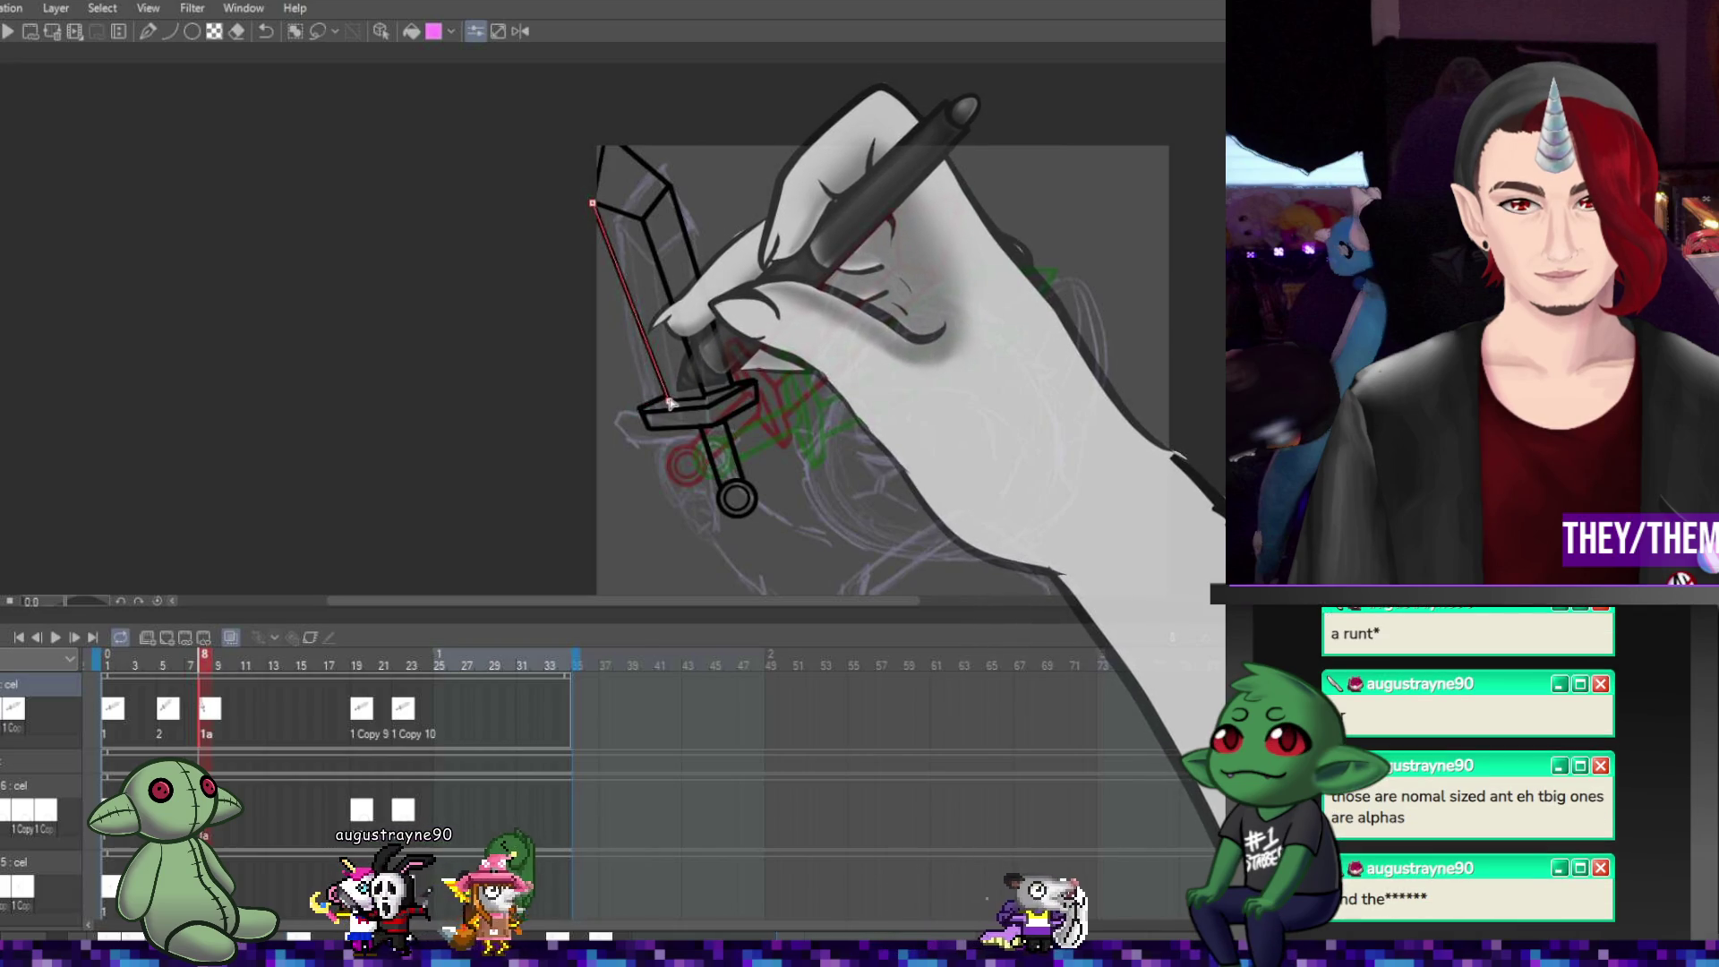
{"action": "left_click", "coordinate": [670, 404]}
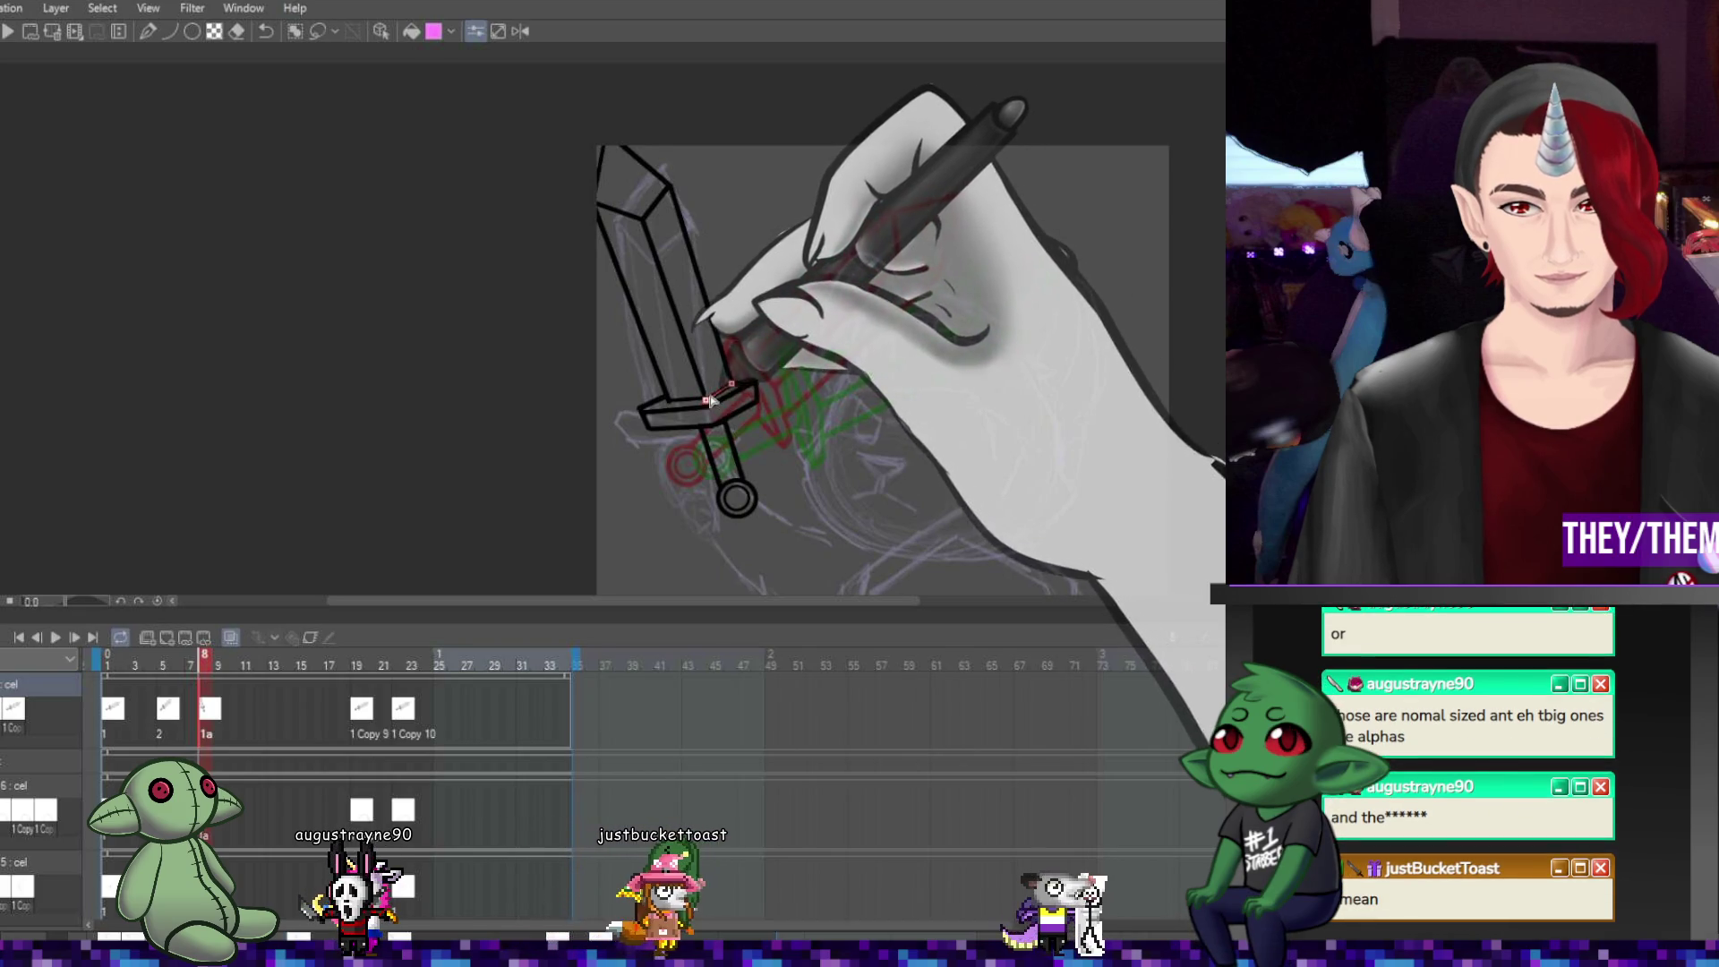
Draw both long blade edges down to the crossguard, add a short guard-end line, and lasso the pommel
{"action": "scroll", "coordinate": [723, 396], "scroll_direction": "up", "scroll_amount": 1}
{"action": "scroll", "coordinate": [725, 402], "scroll_direction": "up", "scroll_amount": 2}
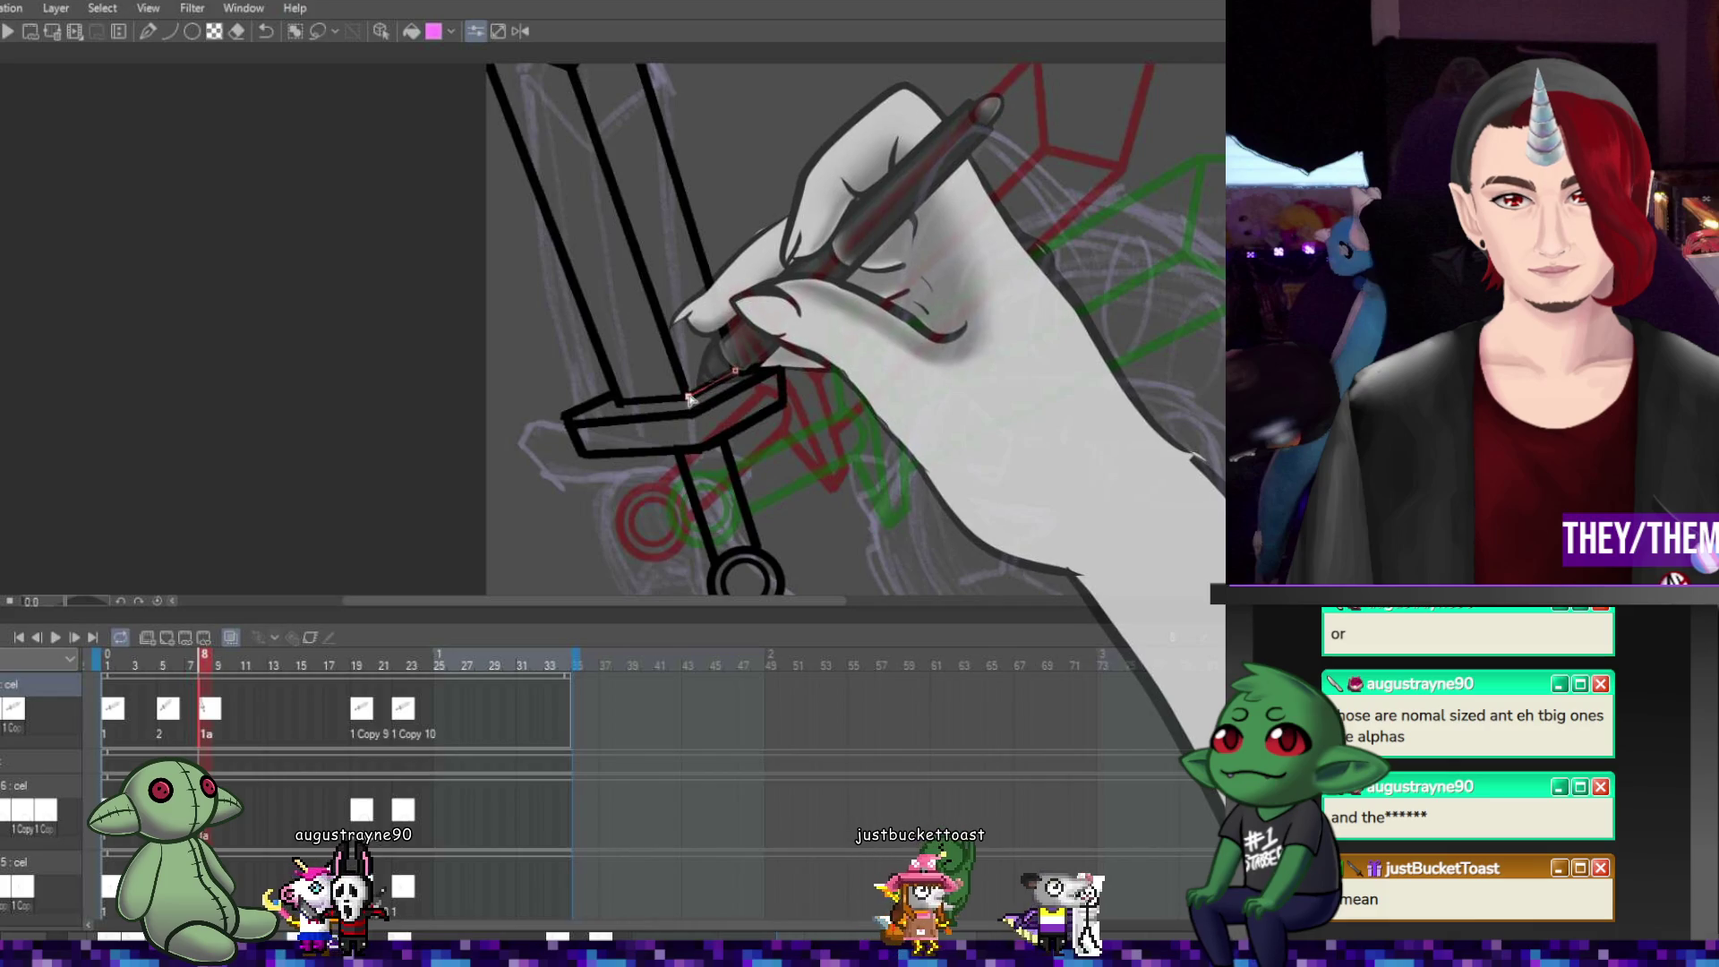
{"action": "left_click_drag", "start_coordinate": [570, 65], "coordinate": [684, 391]}
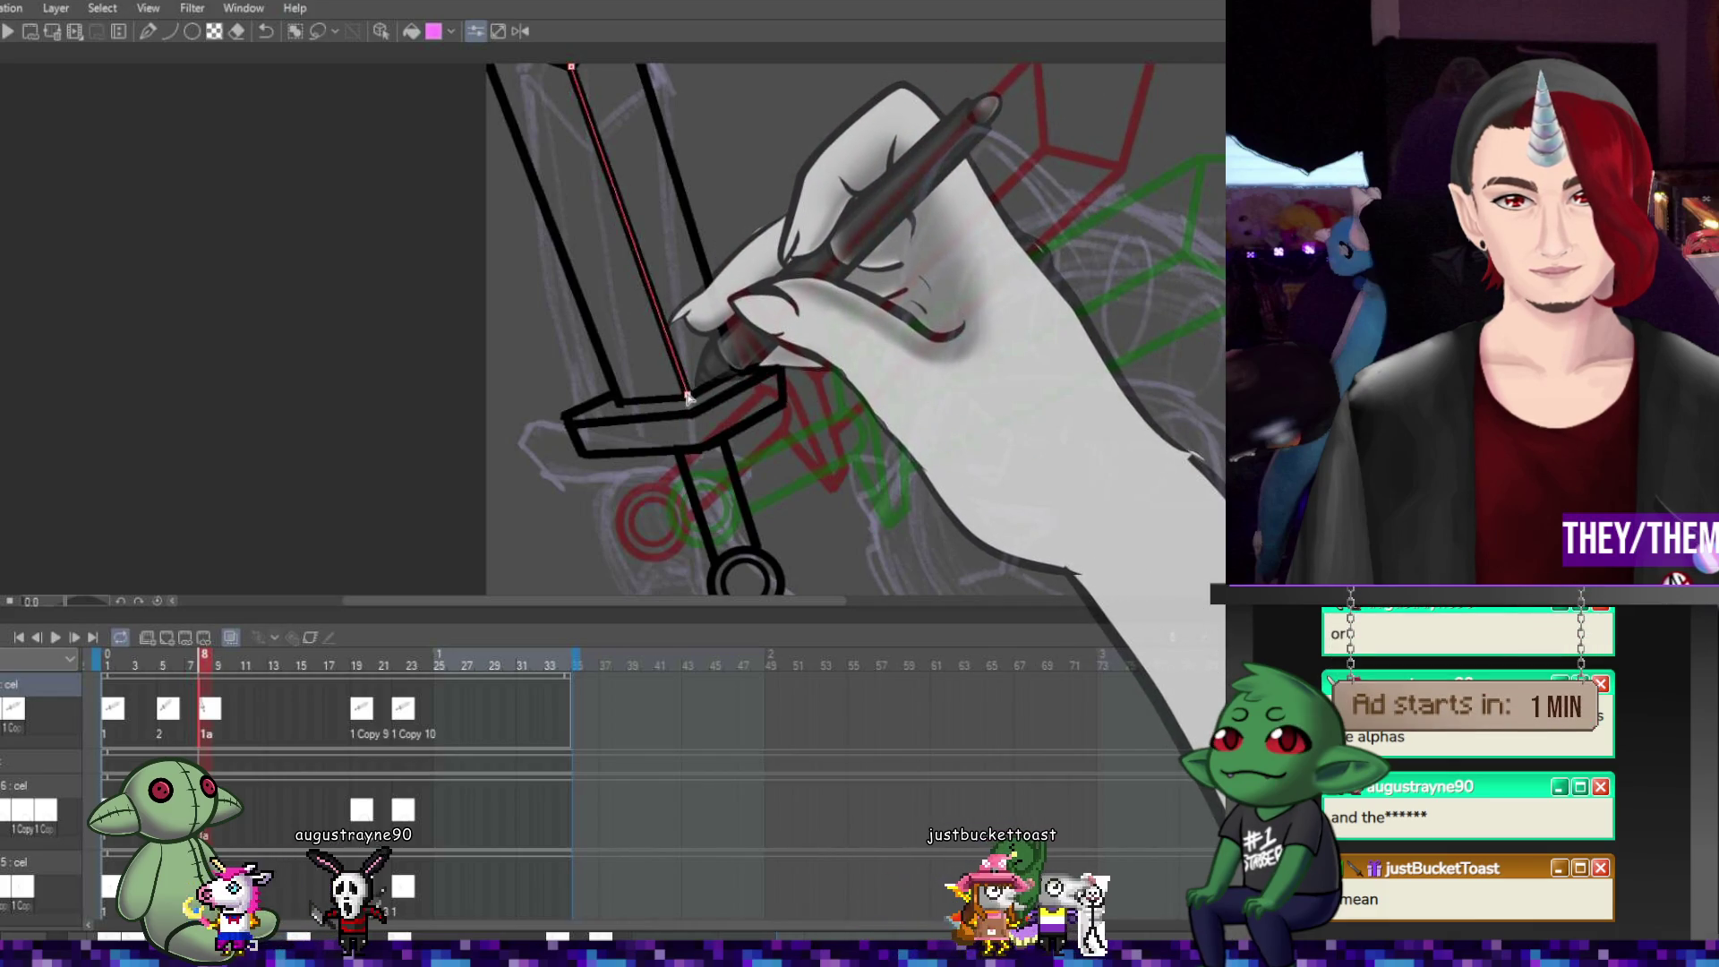
{"action": "left_click_drag", "start_coordinate": [488, 67], "coordinate": [622, 403]}
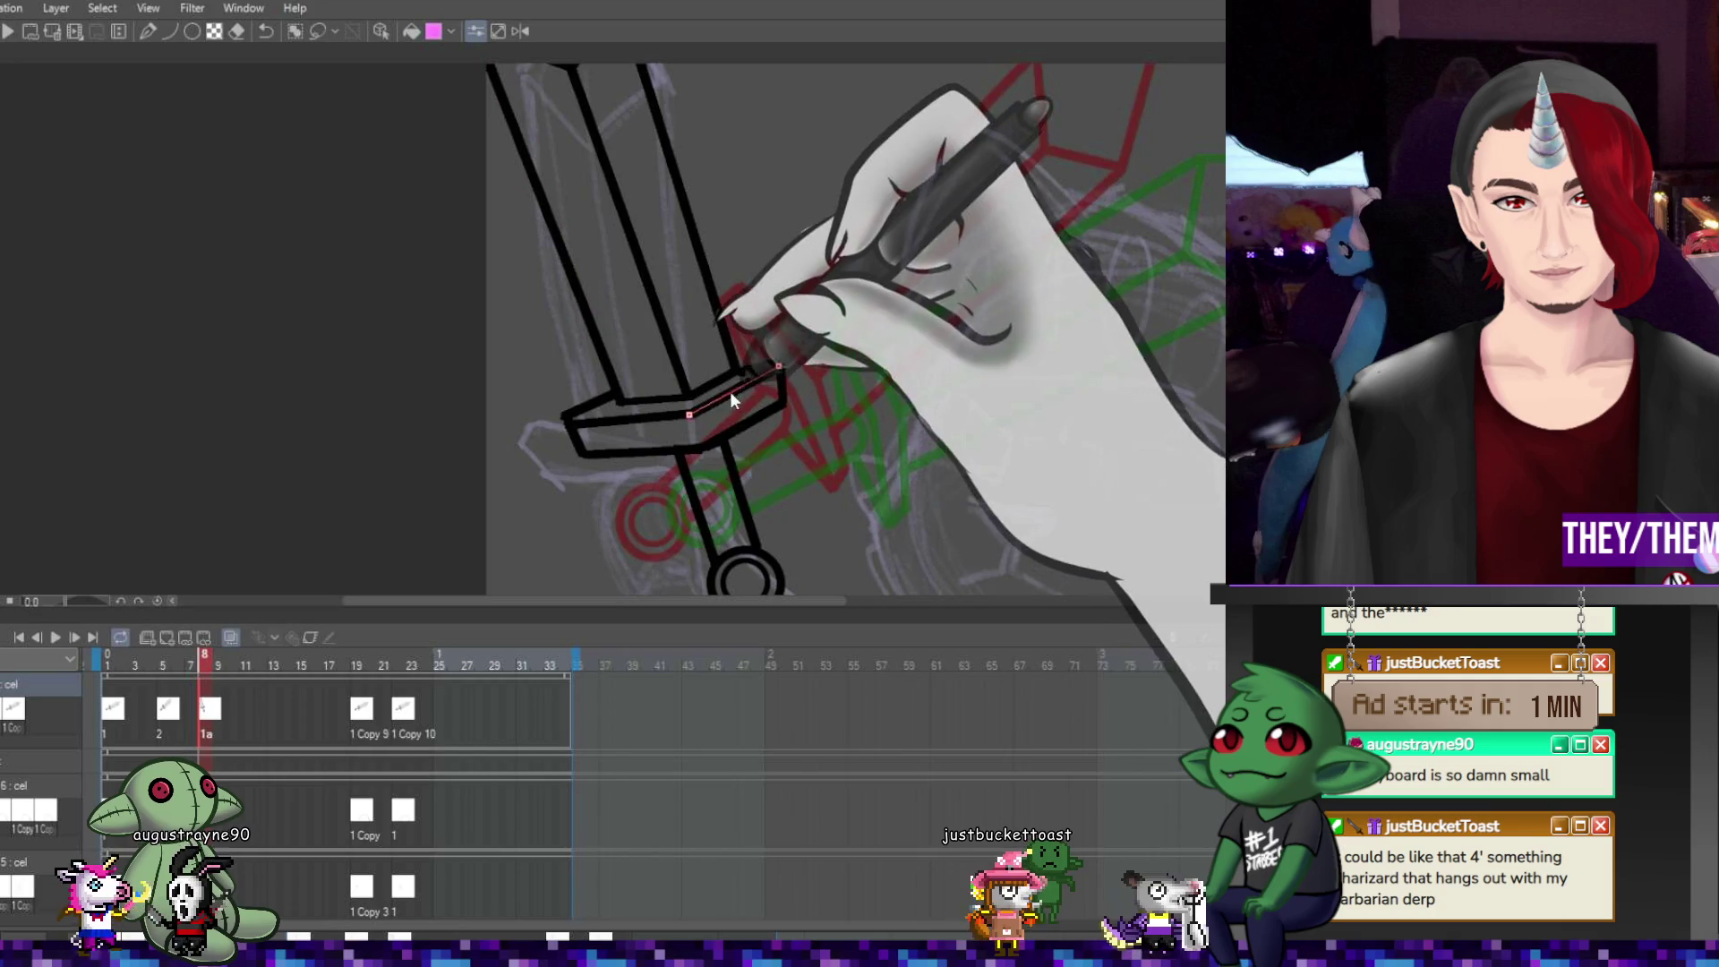
{"action": "mouse_move", "coordinate": [775, 362]}
{"action": "left_mouse_down"}
{"action": "mouse_move", "coordinate": [742, 372]}
{"action": "mouse_move", "coordinate": [779, 376]}
{"action": "left_mouse_up"}
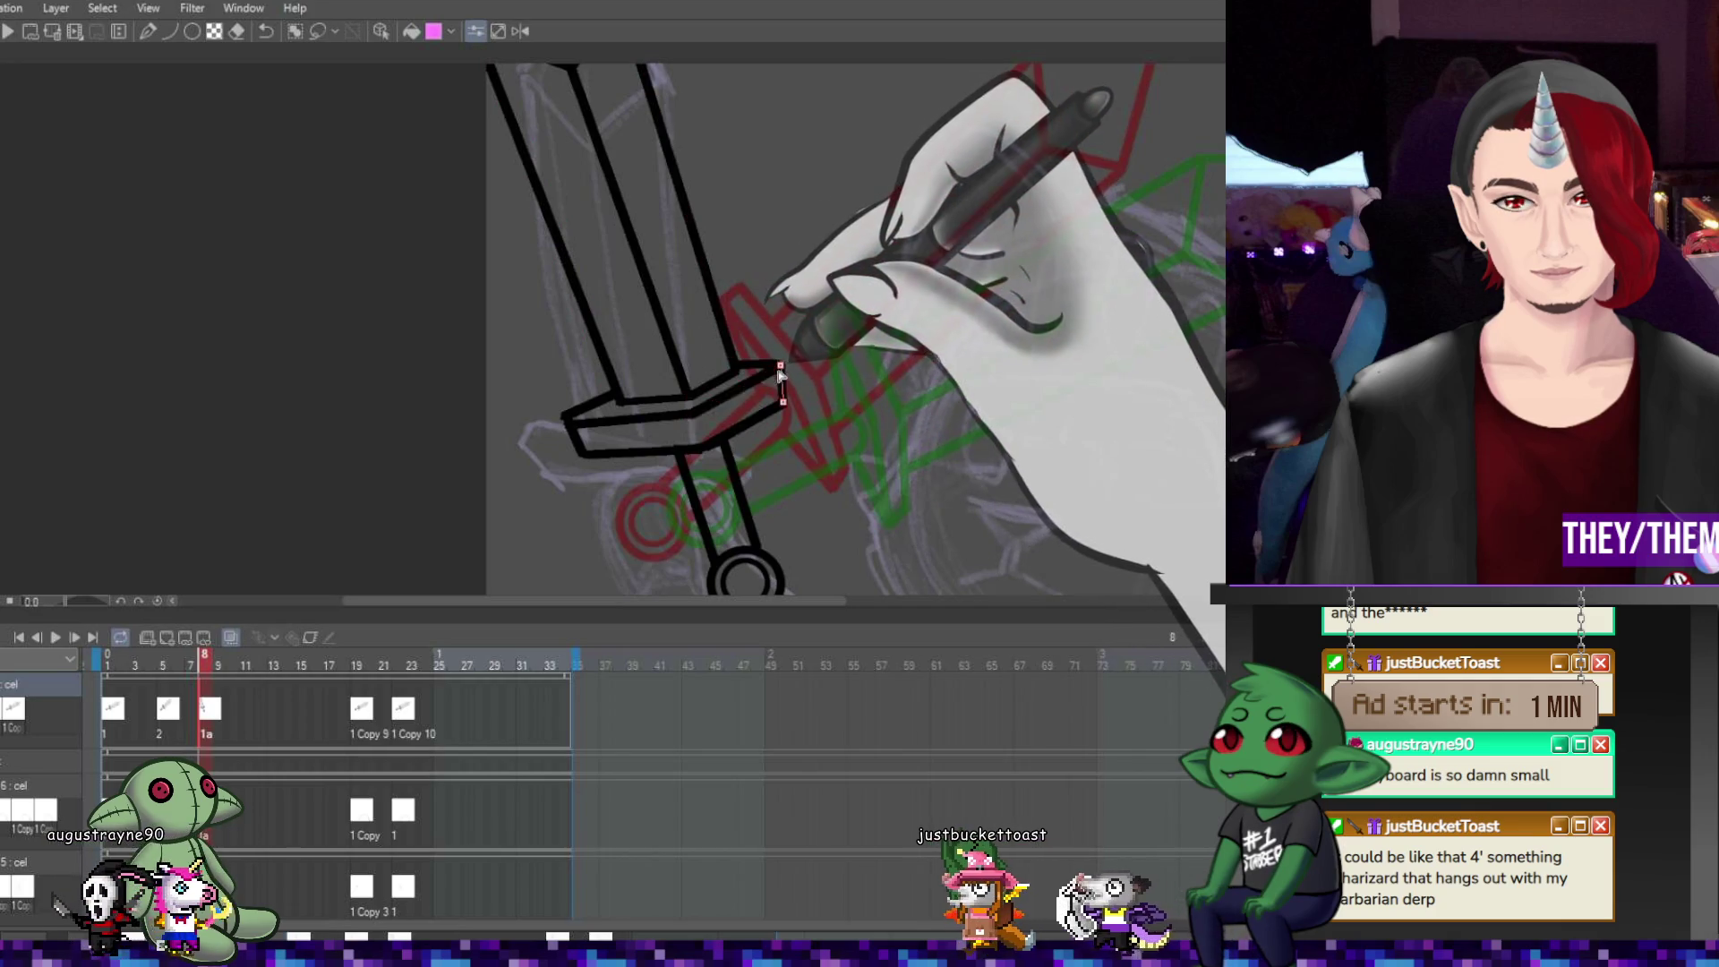
{"action": "scroll", "coordinate": [781, 365], "scroll_direction": "down", "scroll_amount": 4}
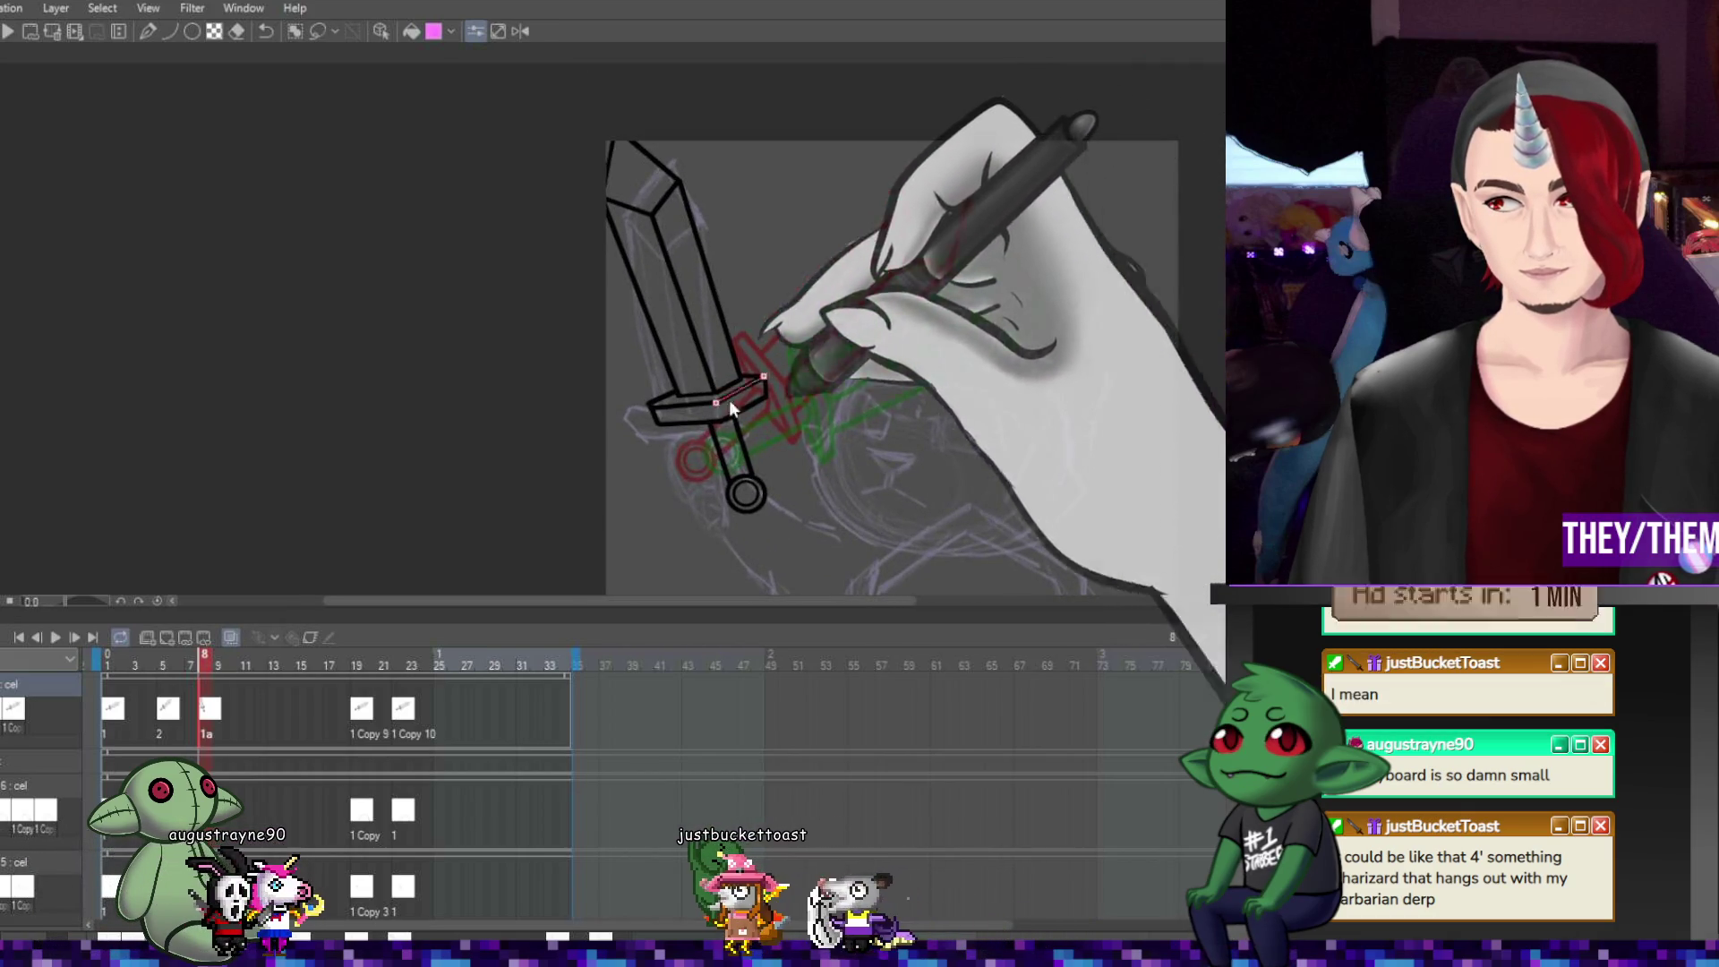
{"action": "mouse_move", "coordinate": [707, 466]}
{"action": "left_mouse_down"}
{"action": "mouse_move", "coordinate": [806, 519]}
{"action": "mouse_move", "coordinate": [775, 421]}
{"action": "left_mouse_up"}
Shift the whole frame-8 sword down-left, tilt it, resize slightly and reshape its top
{"action": "key", "text": "ctrl+t"}
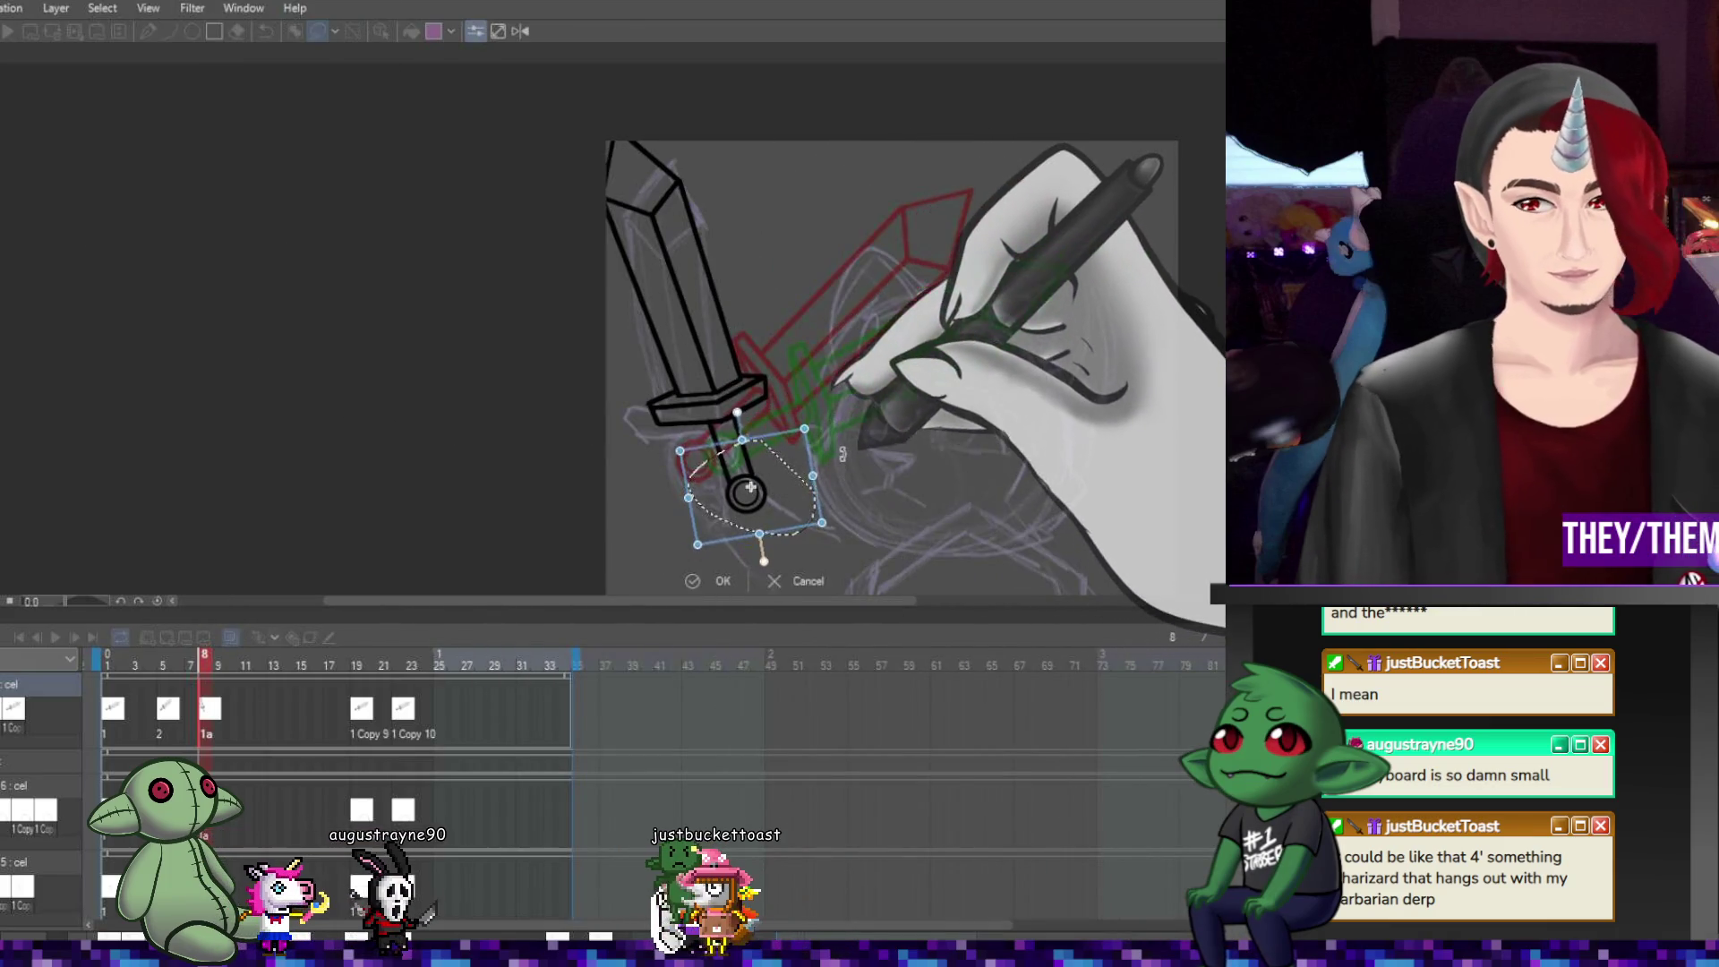
{"action": "key", "text": "Return"}
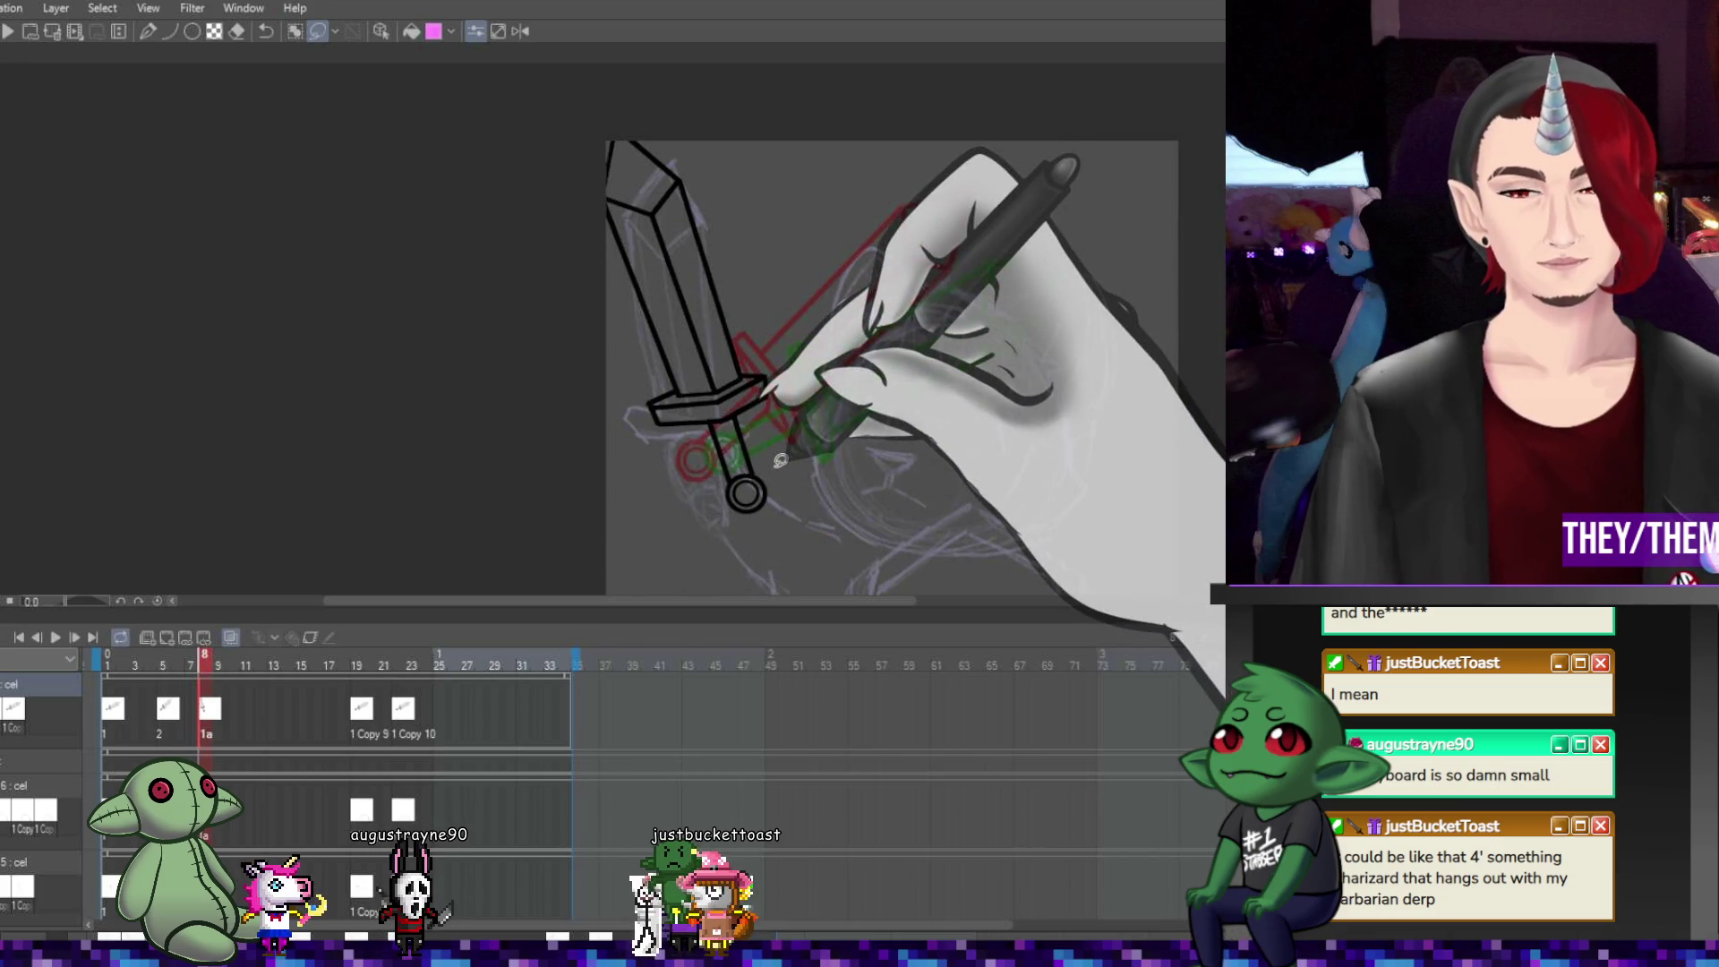
{"action": "key", "text": "ctrl+t"}
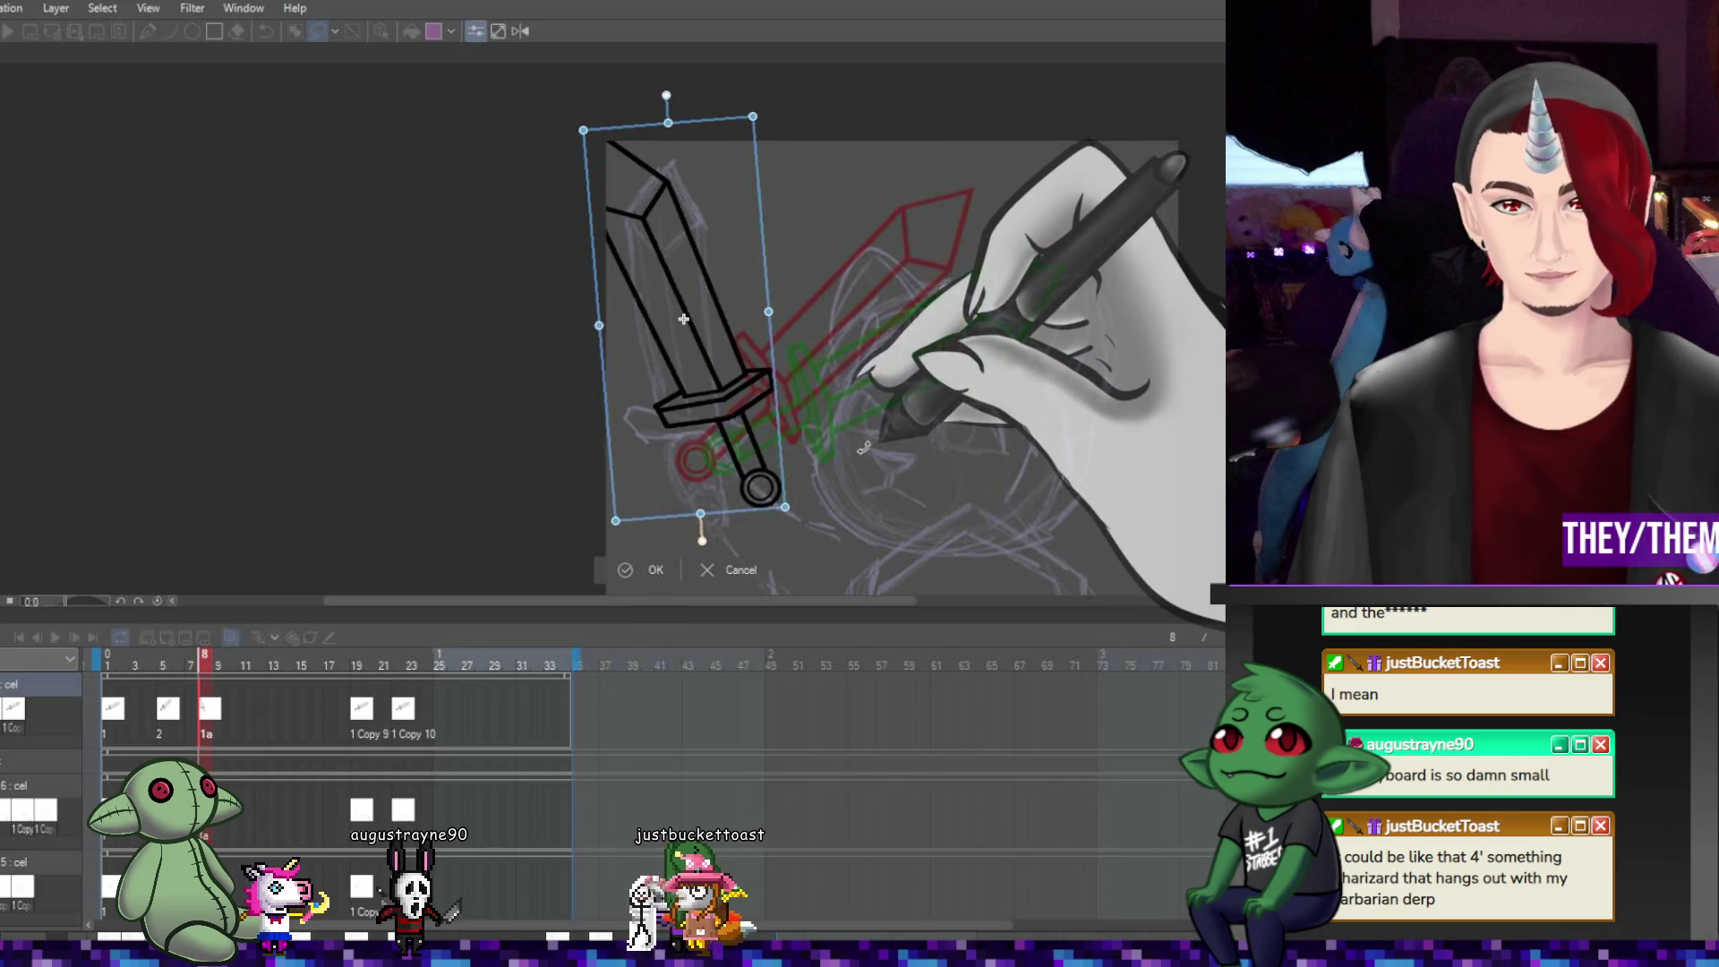
{"action": "left_click_drag", "start_coordinate": [733, 438], "coordinate": [720, 447]}
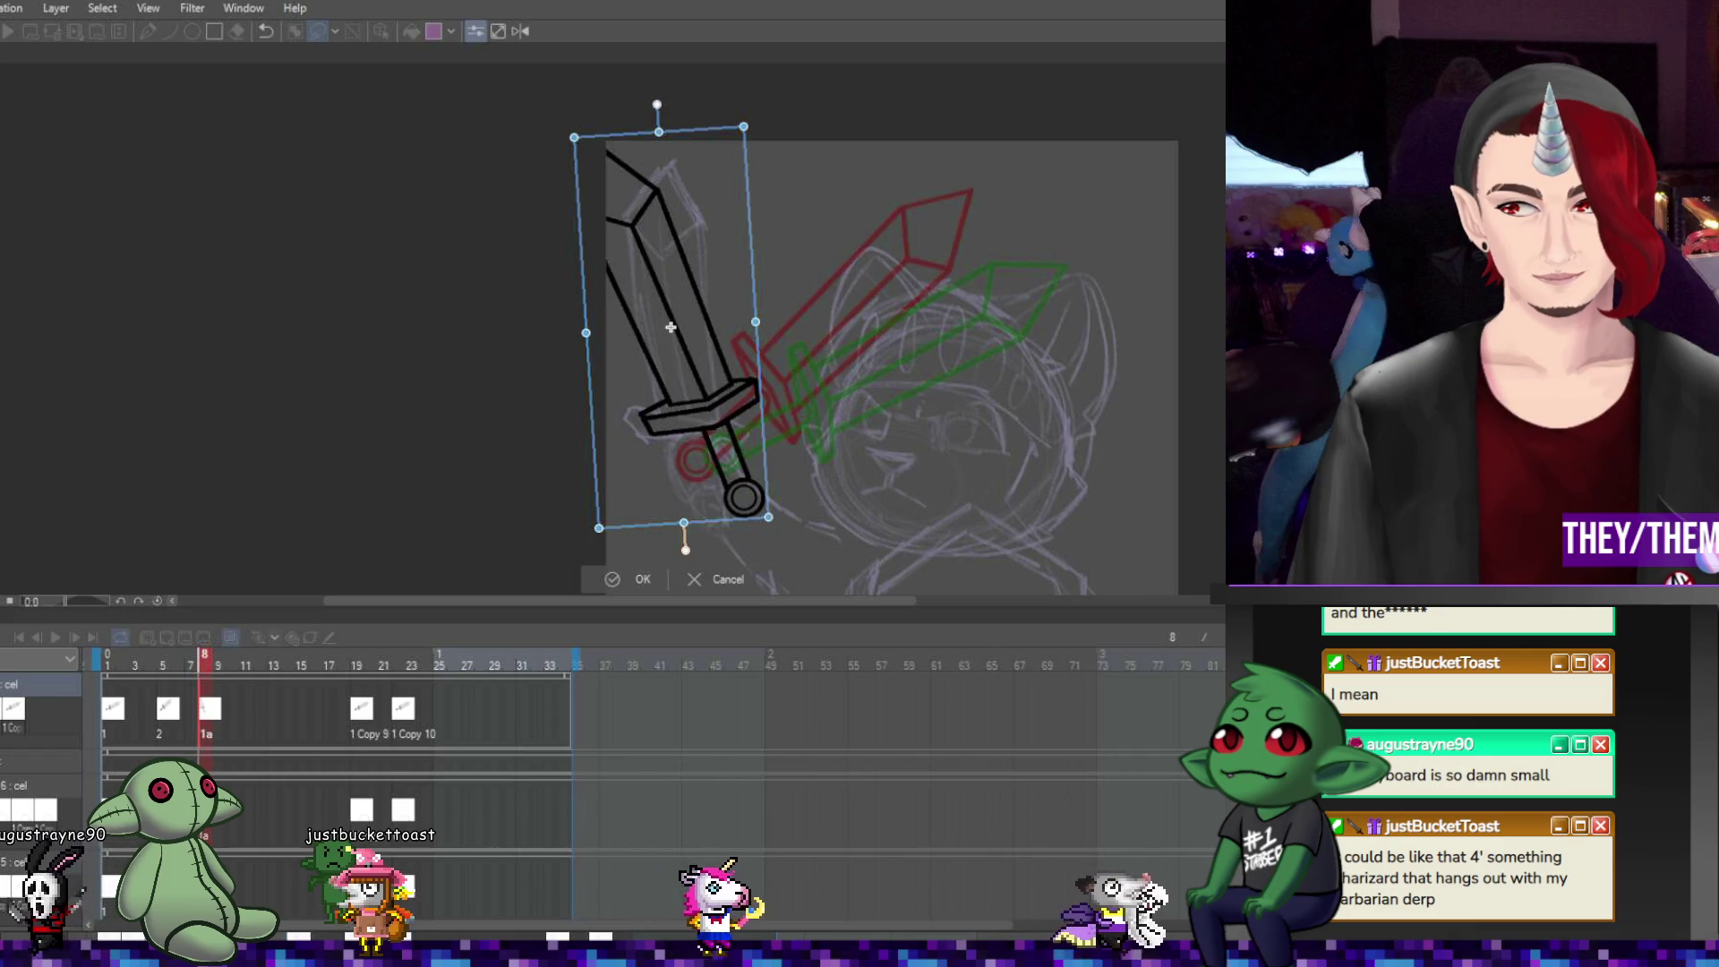
{"action": "left_click_drag", "start_coordinate": [768, 516], "coordinate": [761, 493]}
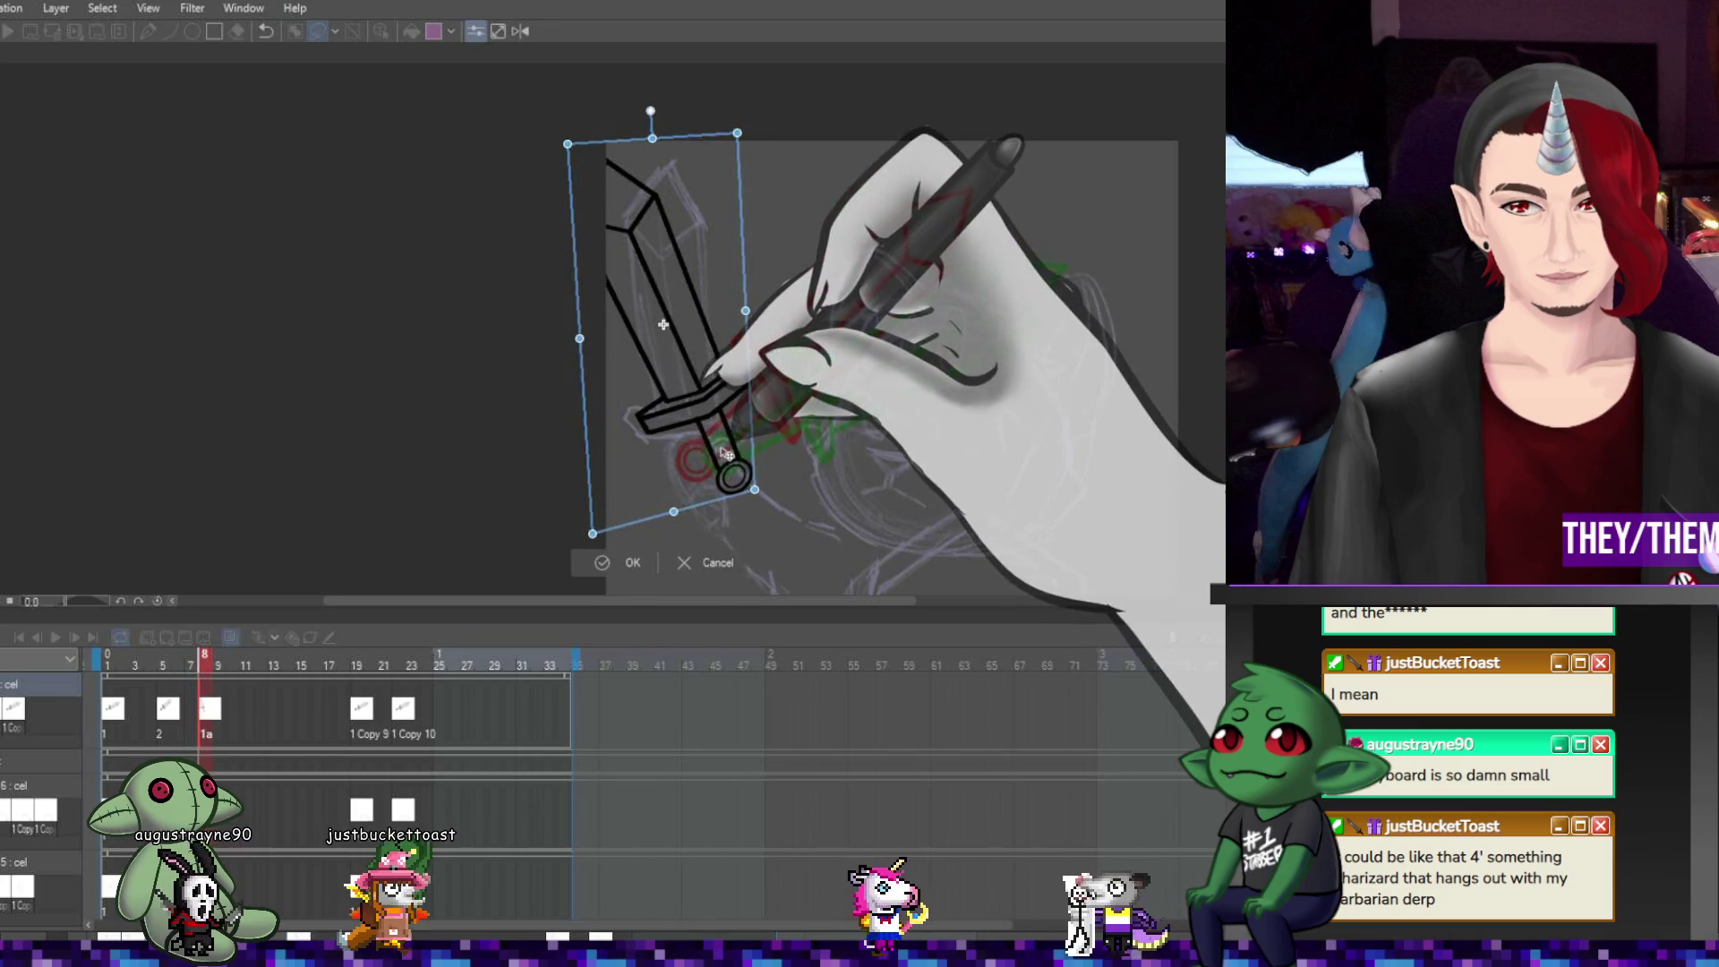
{"action": "left_click_drag", "start_coordinate": [709, 411], "coordinate": [698, 434]}
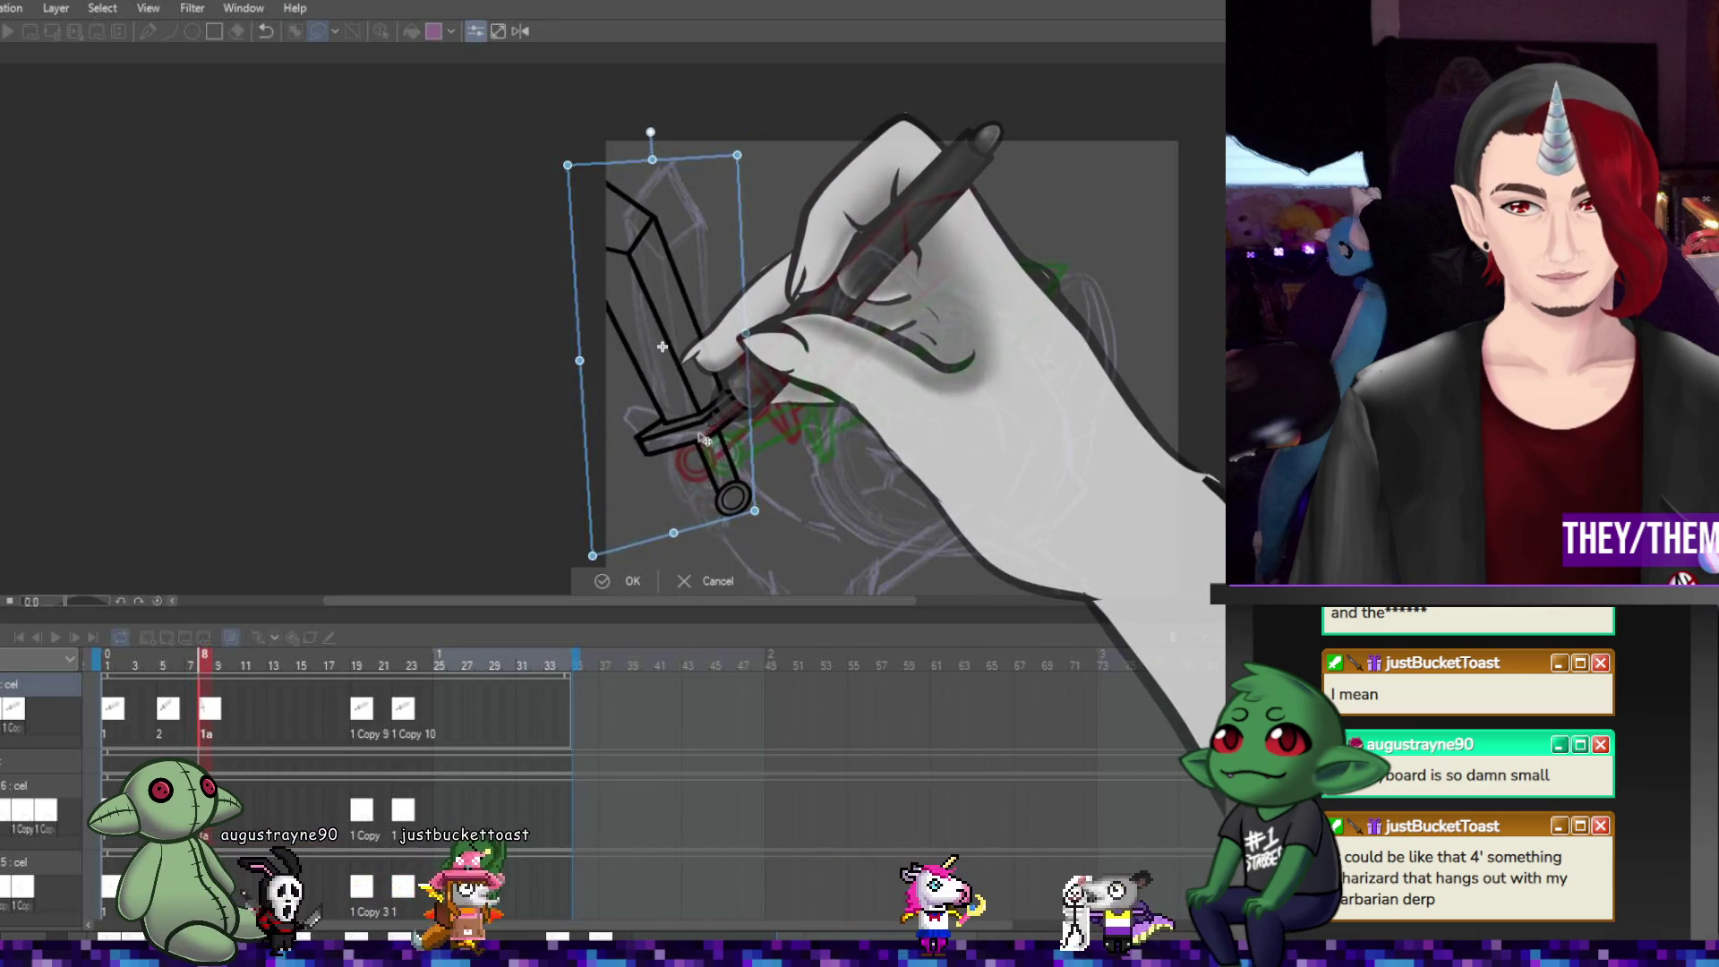
{"action": "left_click_drag", "start_coordinate": [563, 161], "coordinate": [537, 136]}
{"action": "left_click_drag", "start_coordinate": [736, 155], "coordinate": [743, 149]}
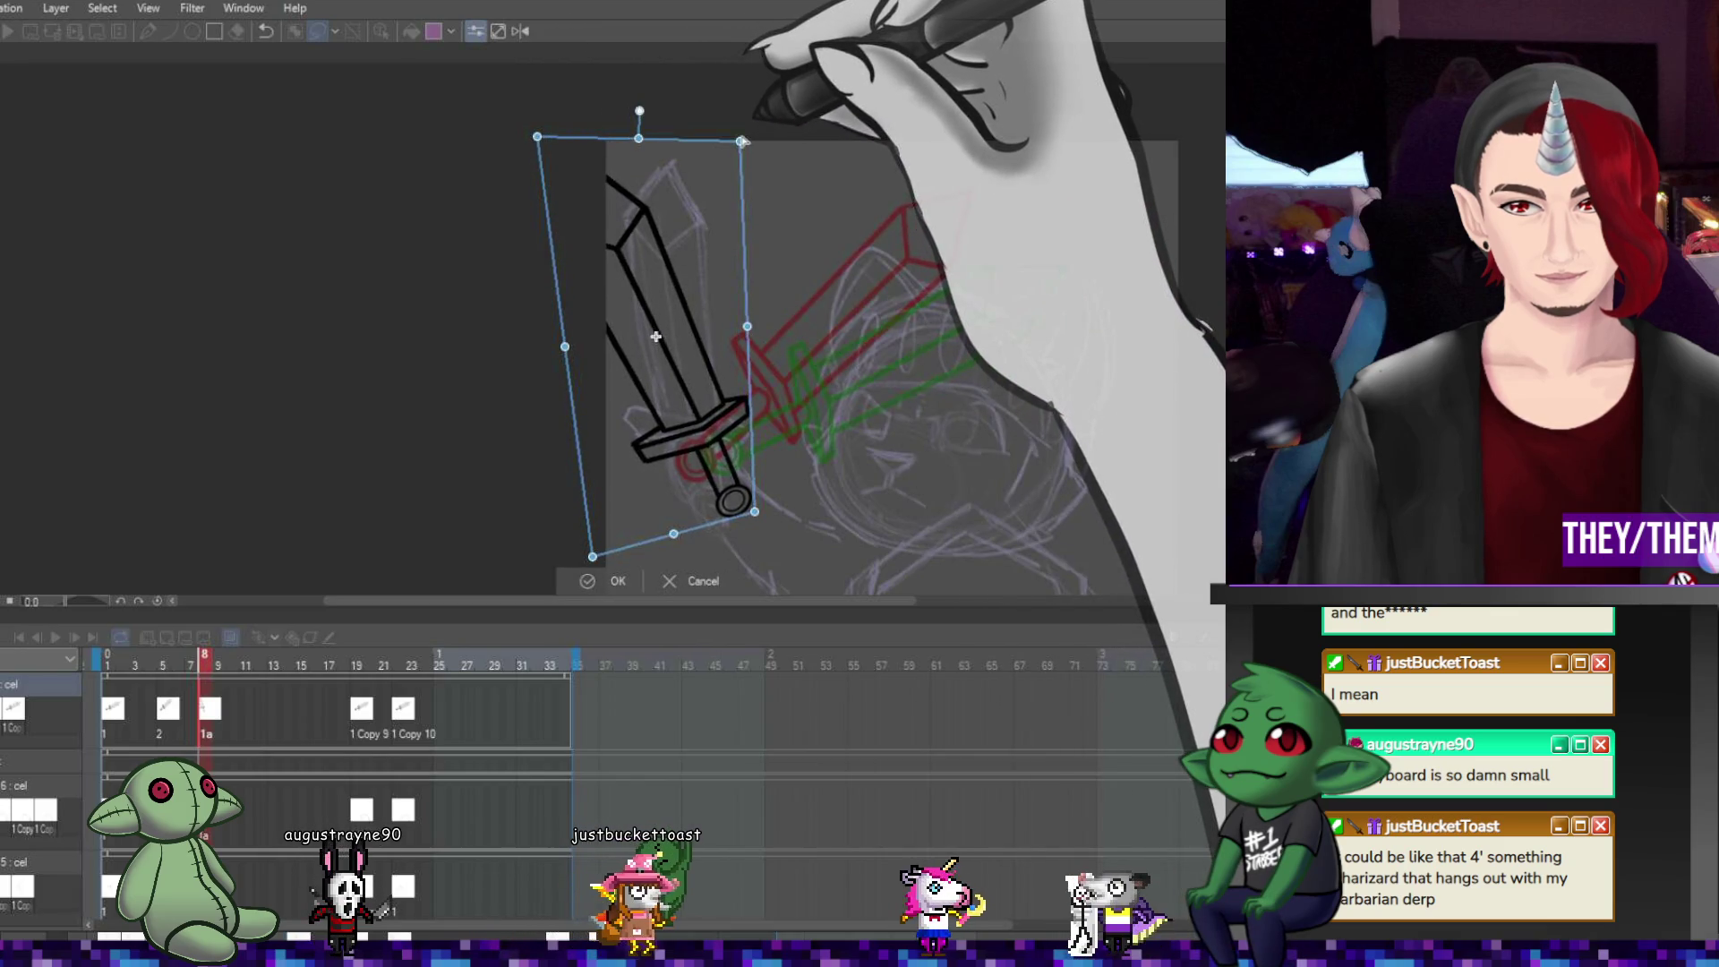
{"action": "key", "text": "Return"}
{"action": "scroll", "coordinate": [751, 355], "scroll_direction": "down", "scroll_amount": 2}
{"action": "scroll", "coordinate": [751, 355], "scroll_direction": "up", "scroll_amount": 1}
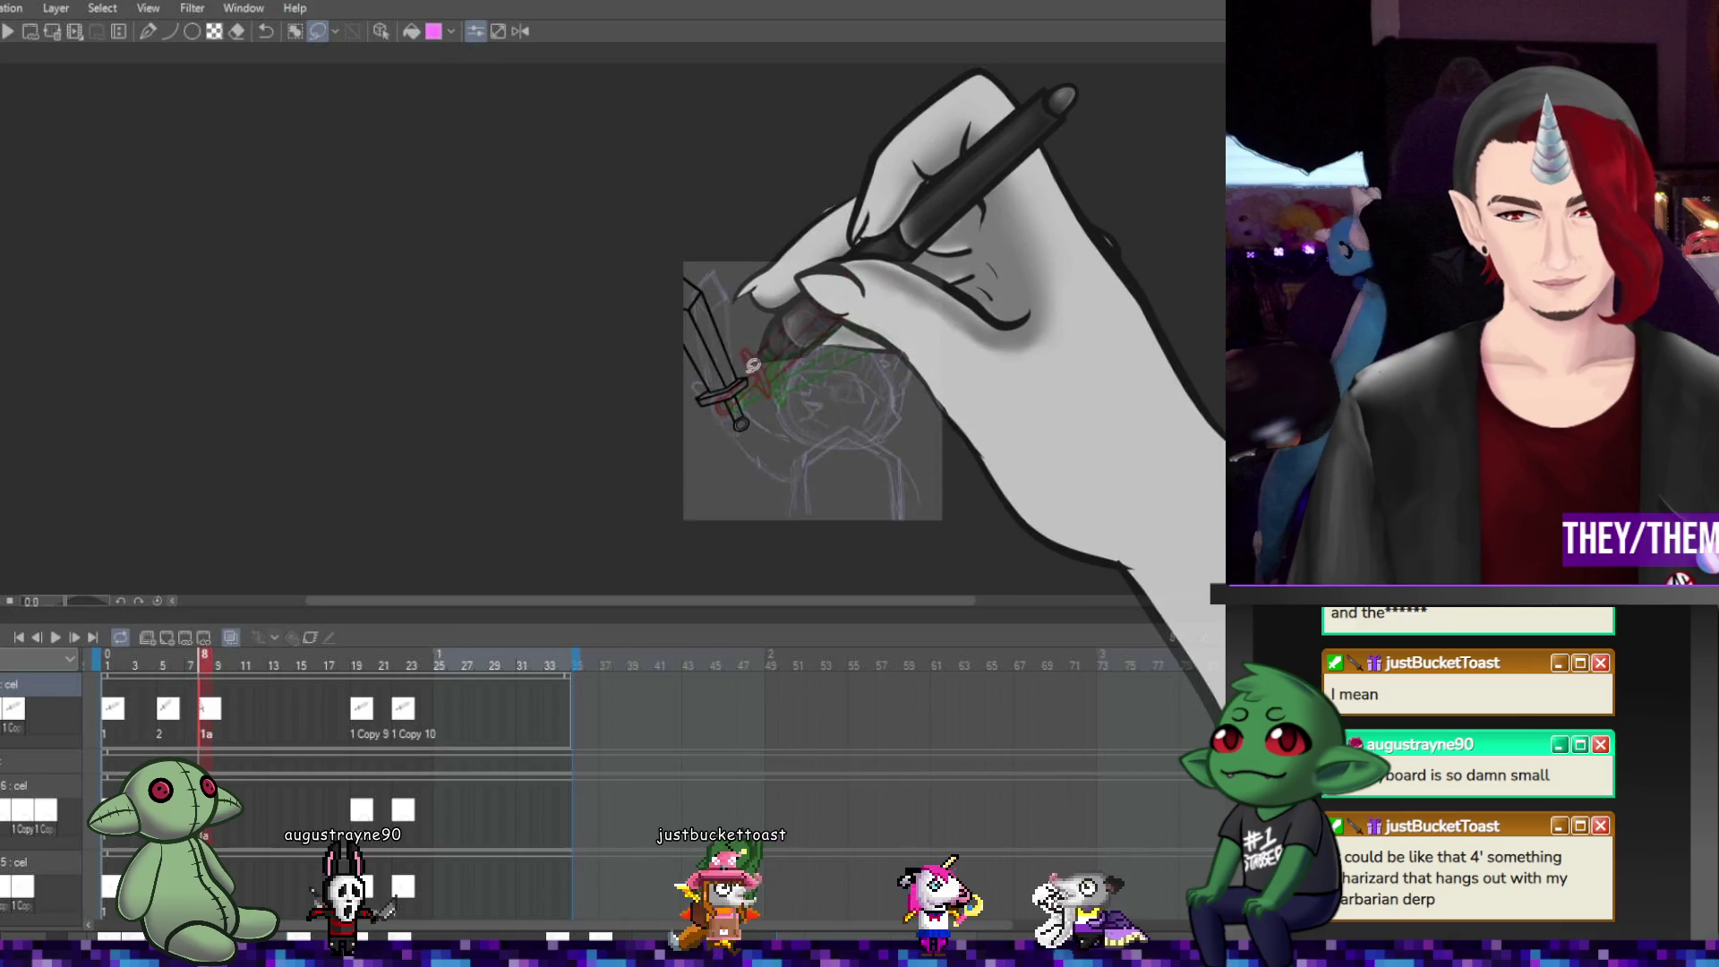